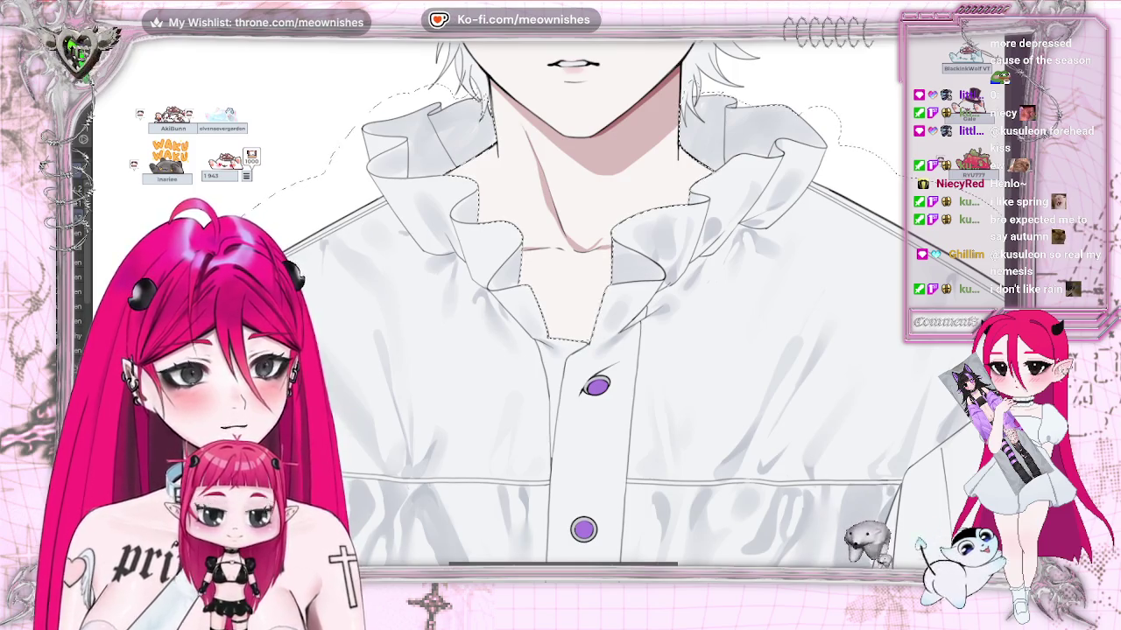
# Paint soft grey shadows into the shirt's collar ruffles, tilting the canvas to reach them
pyautogui.moveTo(655, 232); pyautogui.dragTo(665, 254)
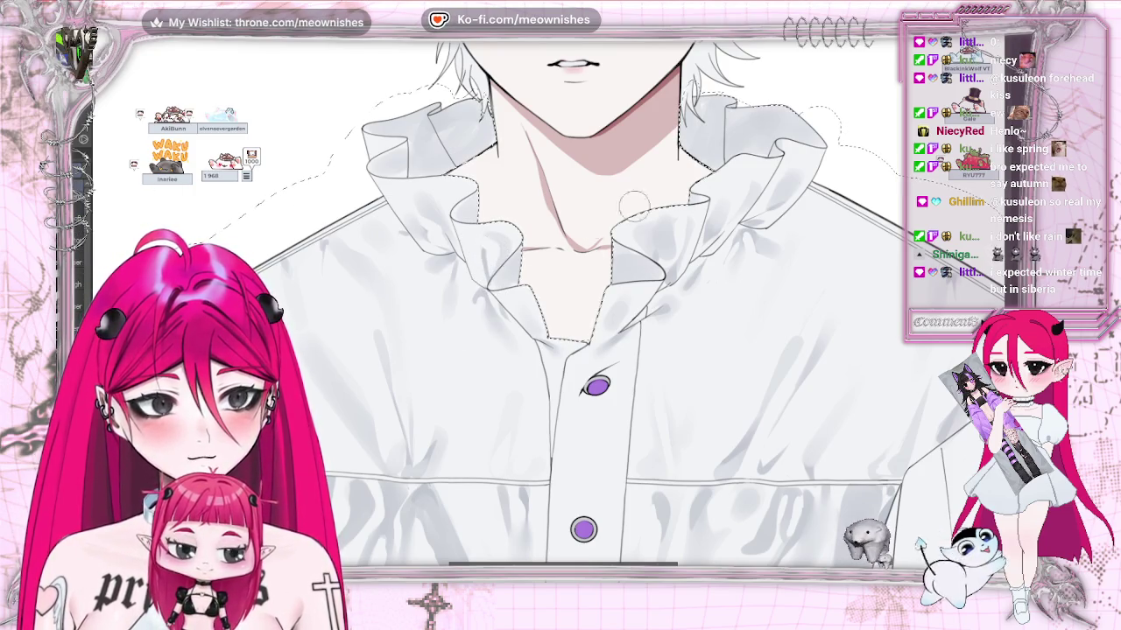
pyautogui.moveTo(560, 350); pyautogui.dragTo(490, 350)
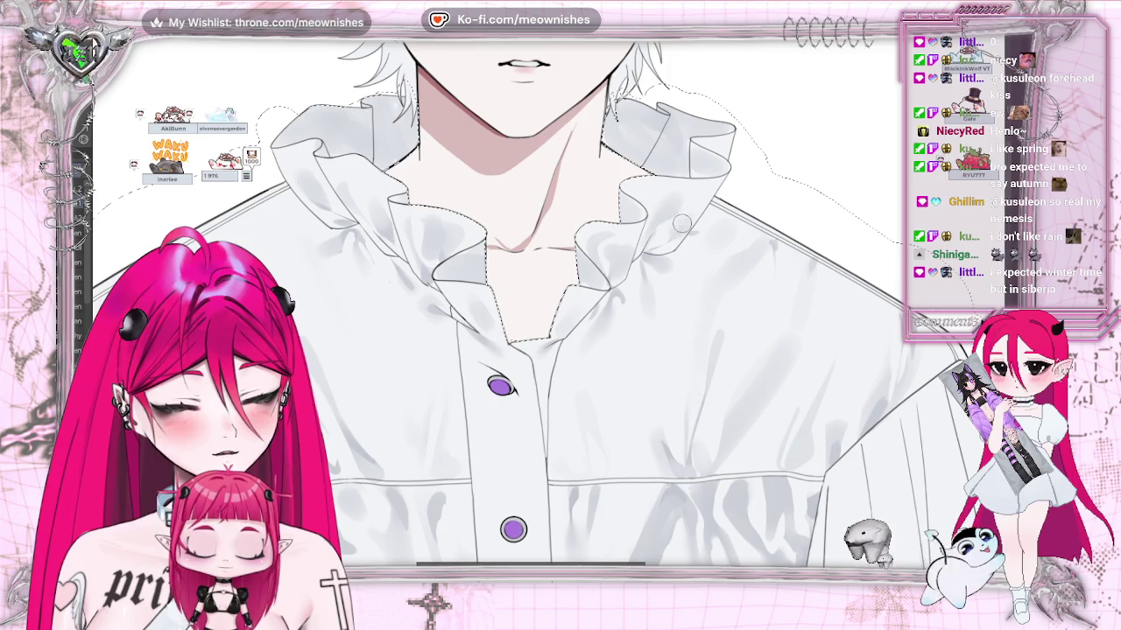
pyautogui.scroll(-3, 514, 390)
pyautogui.scroll(-2, 514, 390)
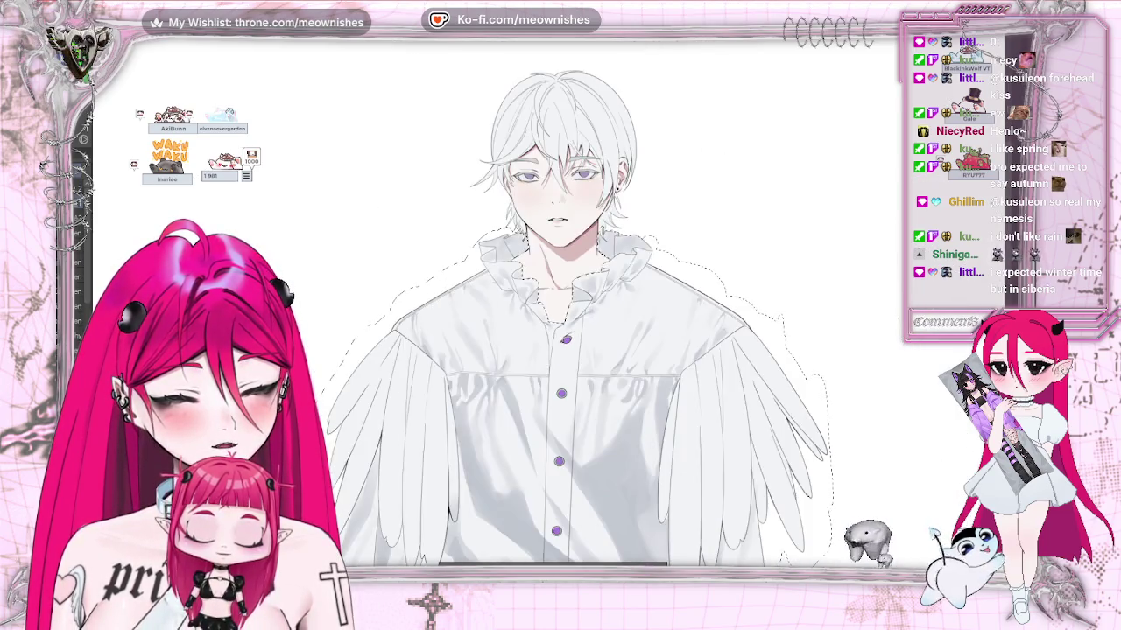
pyautogui.scroll(2, 547, 309)
pyautogui.scroll(2, 546, 309)
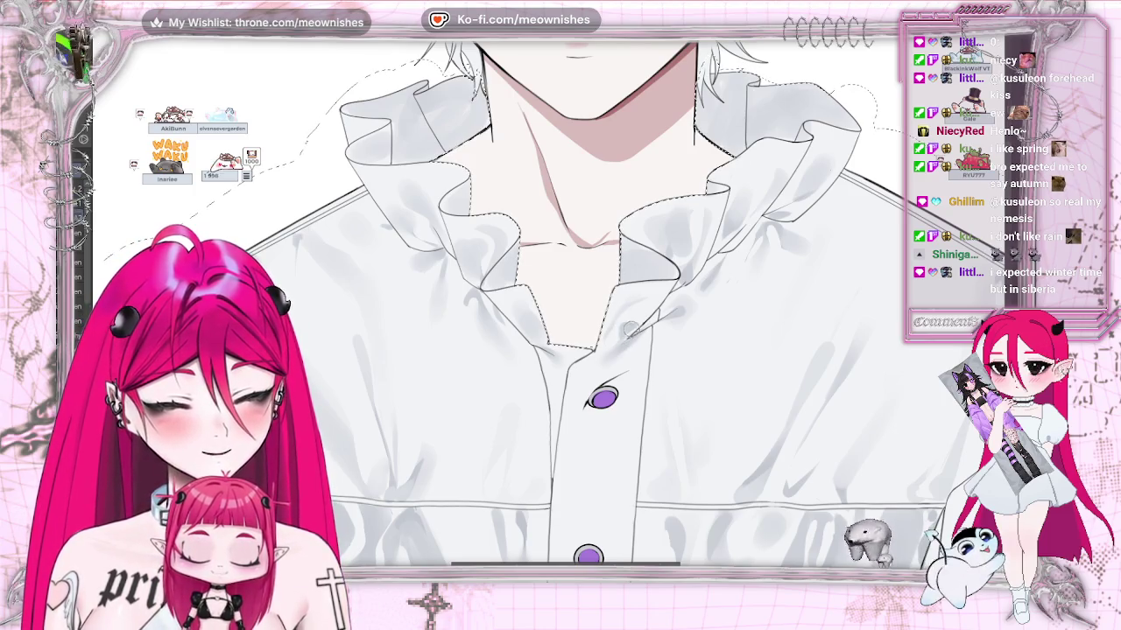
pyautogui.moveTo(668, 336); pyautogui.dragTo(562, 336)
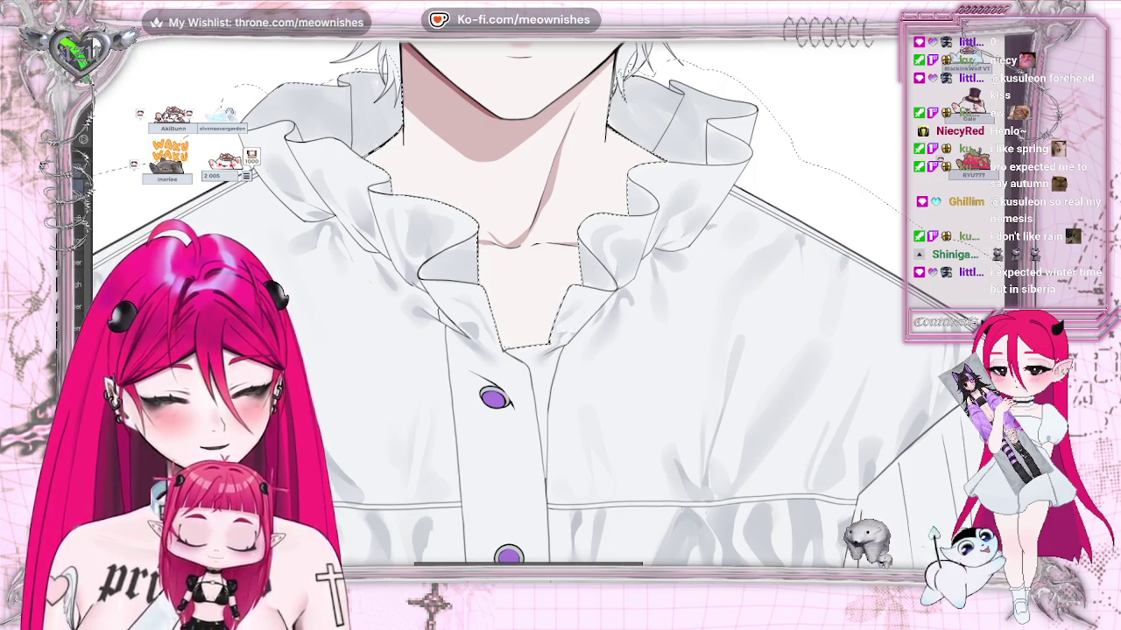
pyautogui.moveTo(525, 351); pyautogui.dragTo(631, 351)
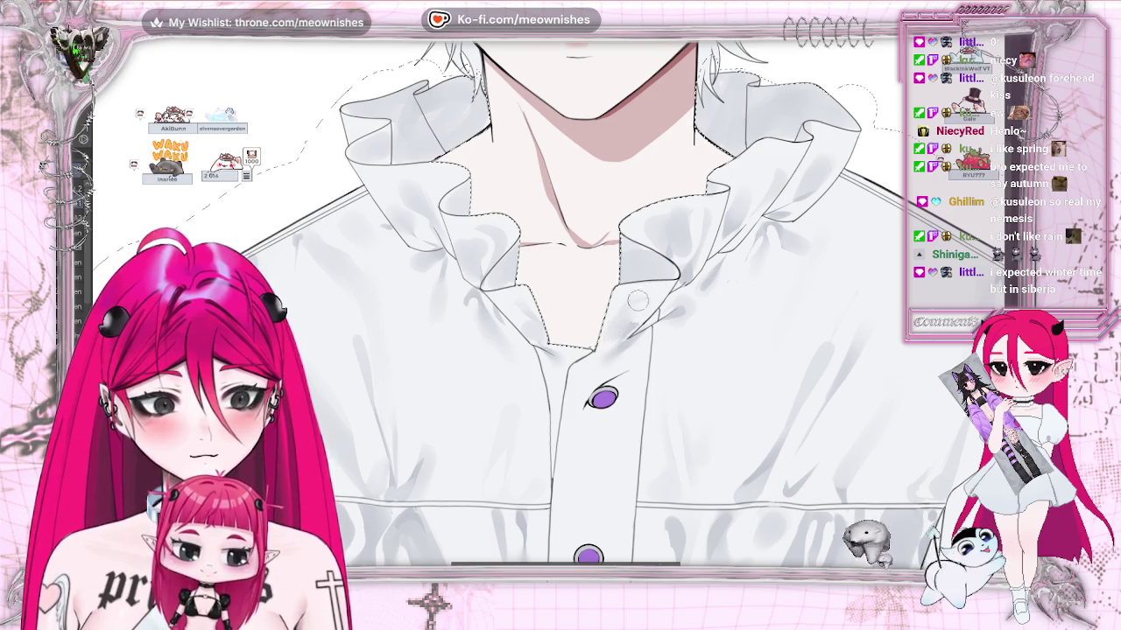
pyautogui.scroll(-3, 578, 306)
pyautogui.scroll(3, 578, 307)
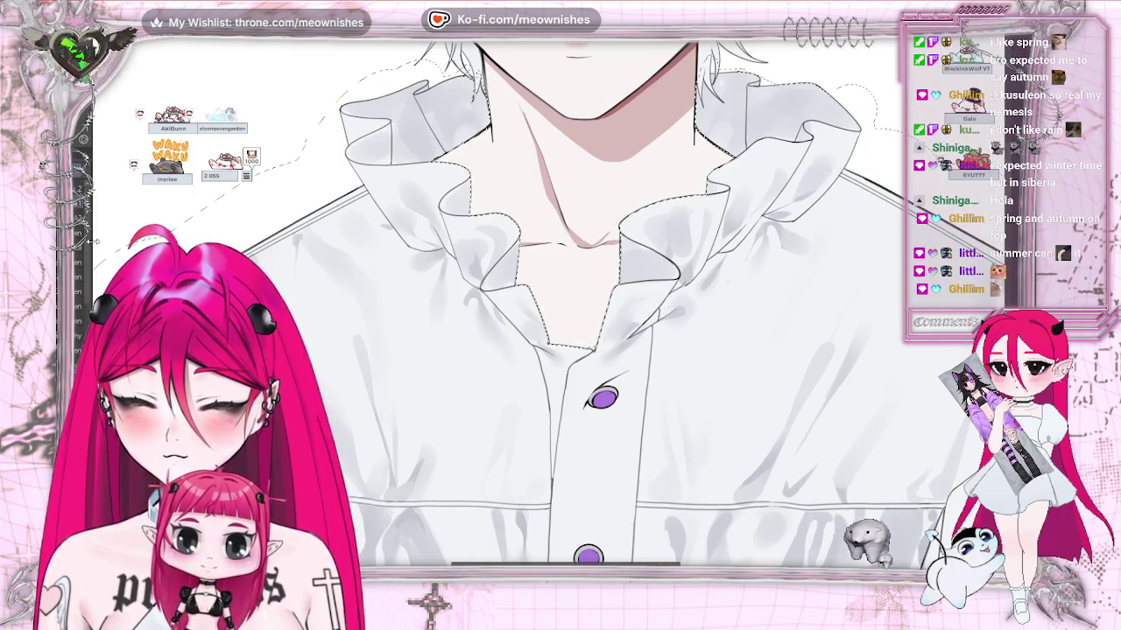
pyautogui.hotkey('ctrl', '-')
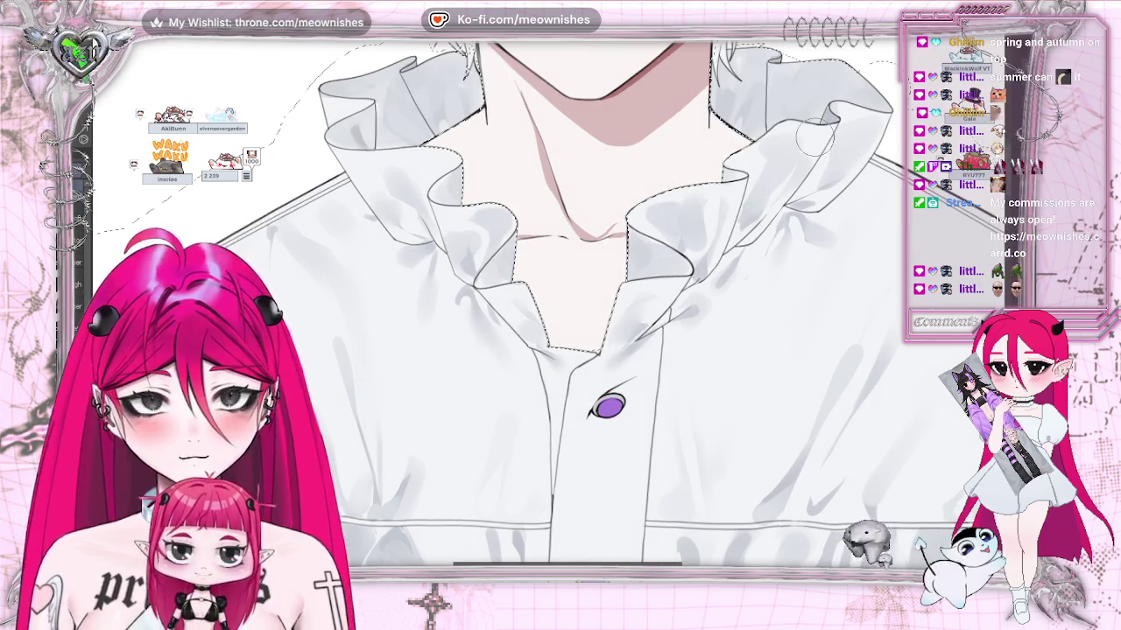
pyautogui.hotkey('ctrl', '-')
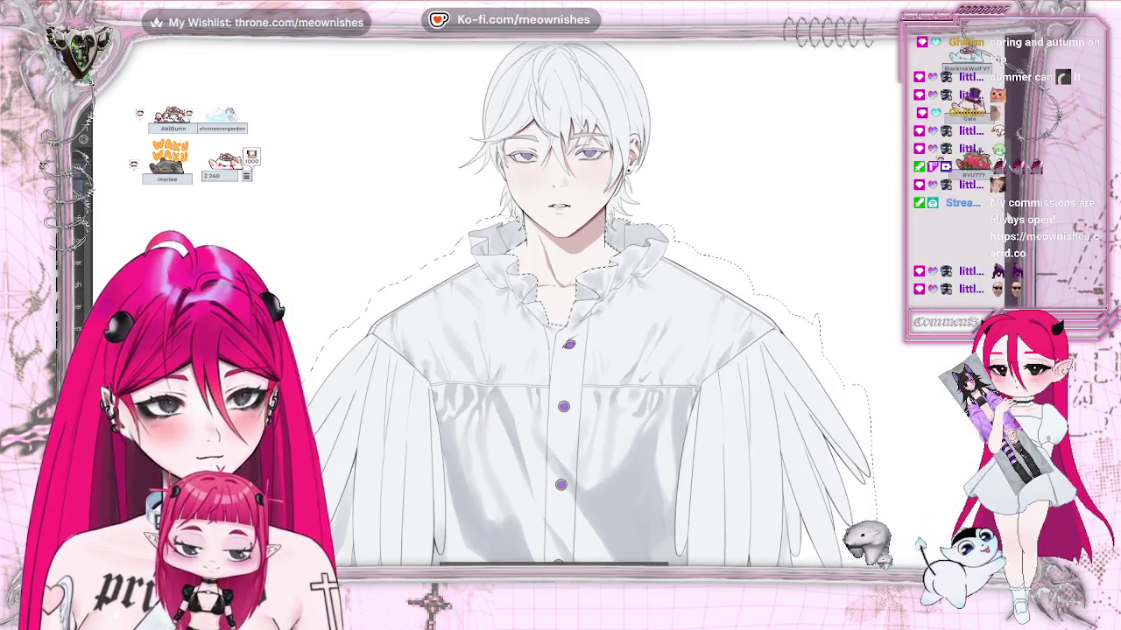
pyautogui.scroll(-5, 578, 307)
pyautogui.scroll(-1, 578, 306)
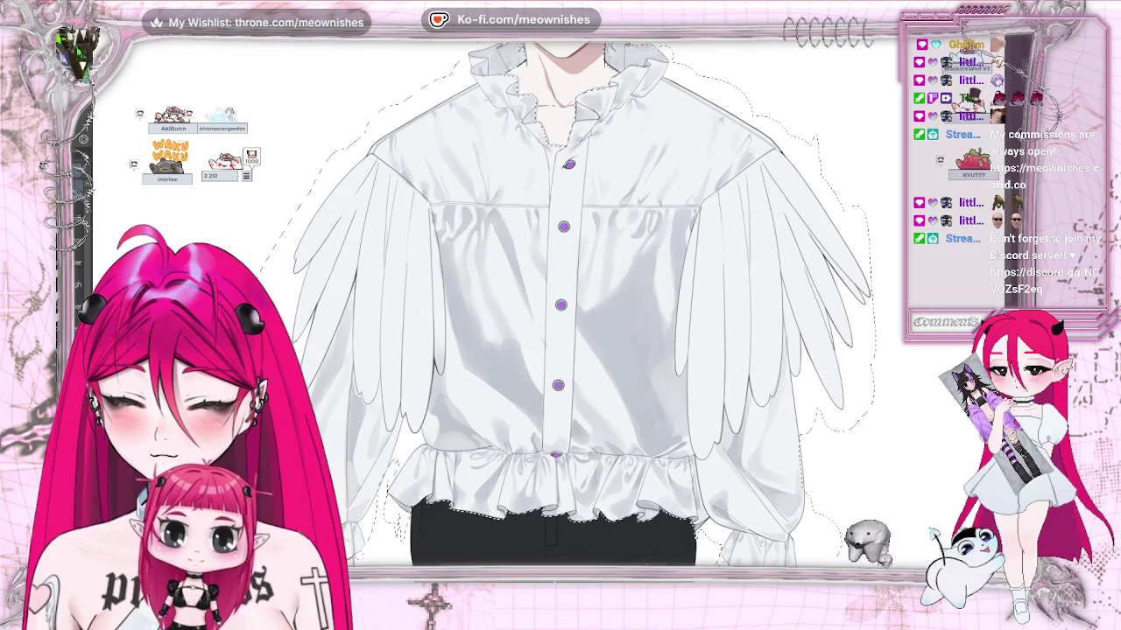
pyautogui.scroll(-5, 560, 307)
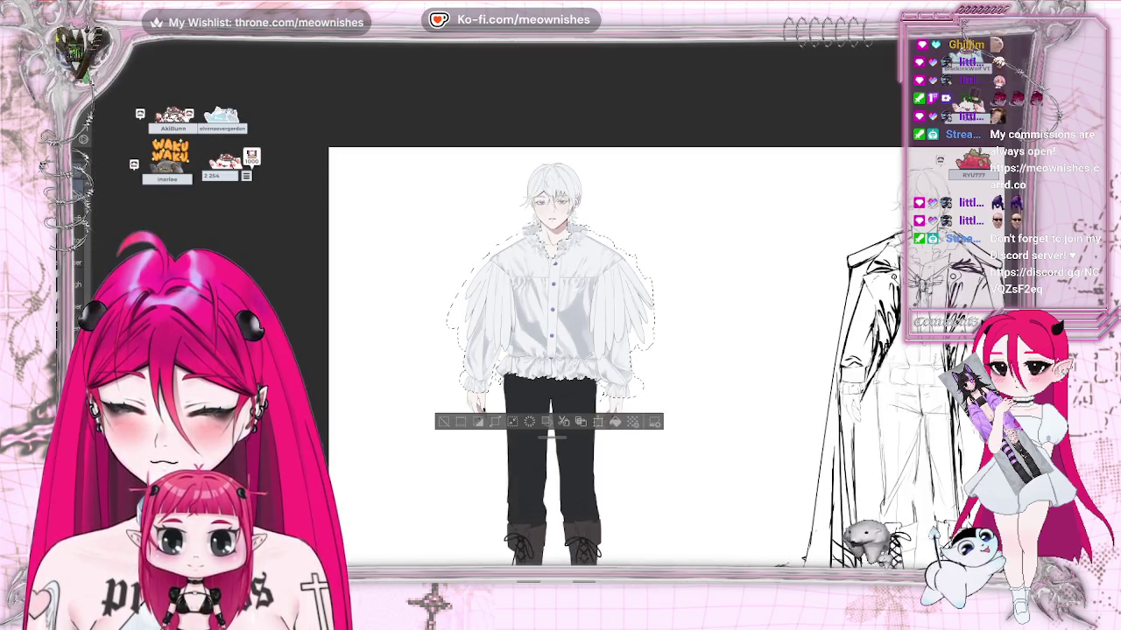
pyautogui.scroll(4, 543, 306)
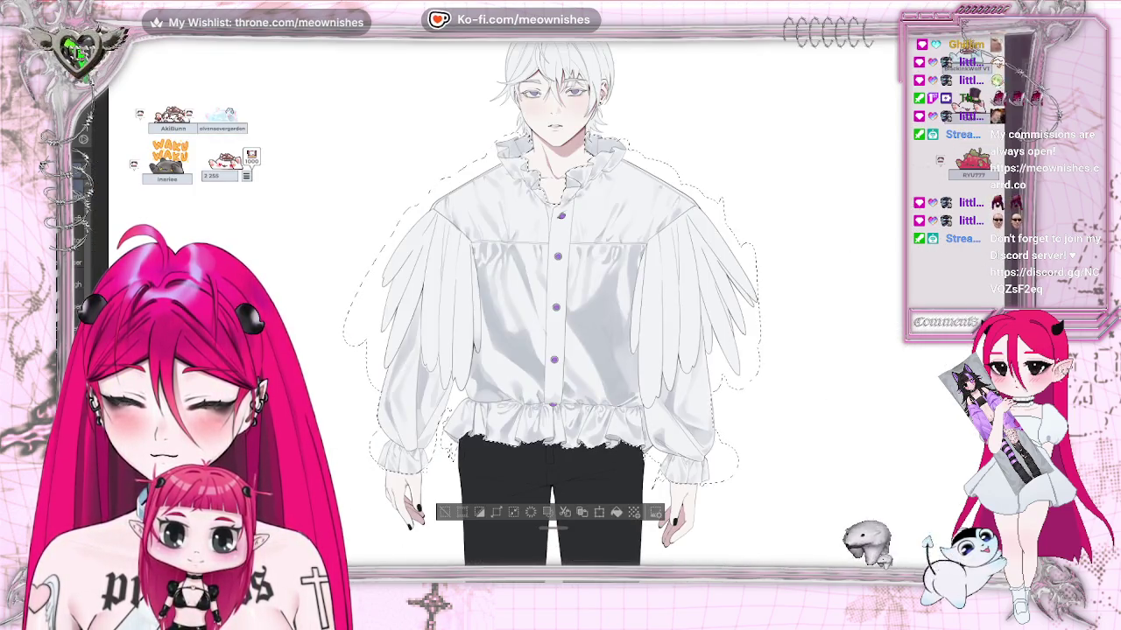
pyautogui.scroll(-5, 561, 306)
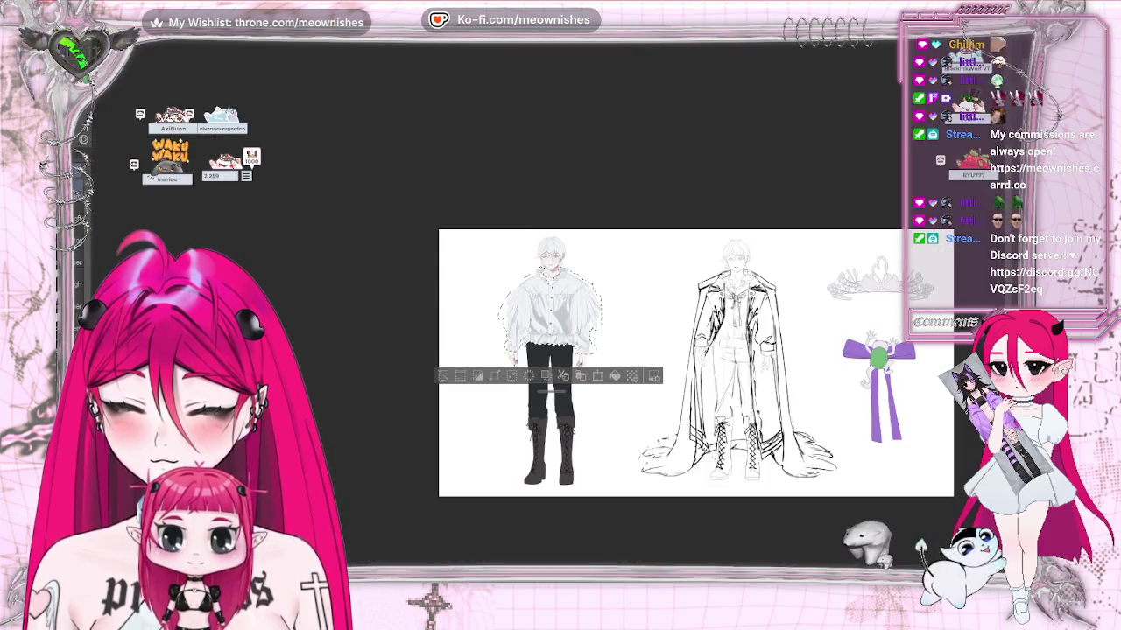
pyautogui.scroll(10, 578, 298)
pyautogui.scroll(-4, 578, 298)
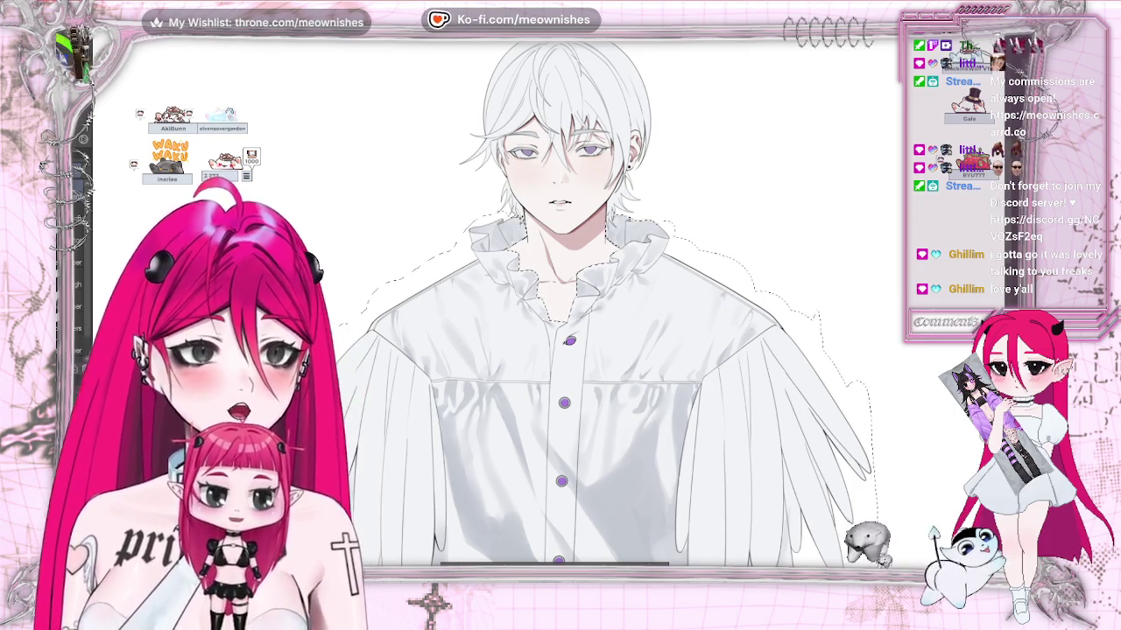
pyautogui.scroll(-2, 560, 350)
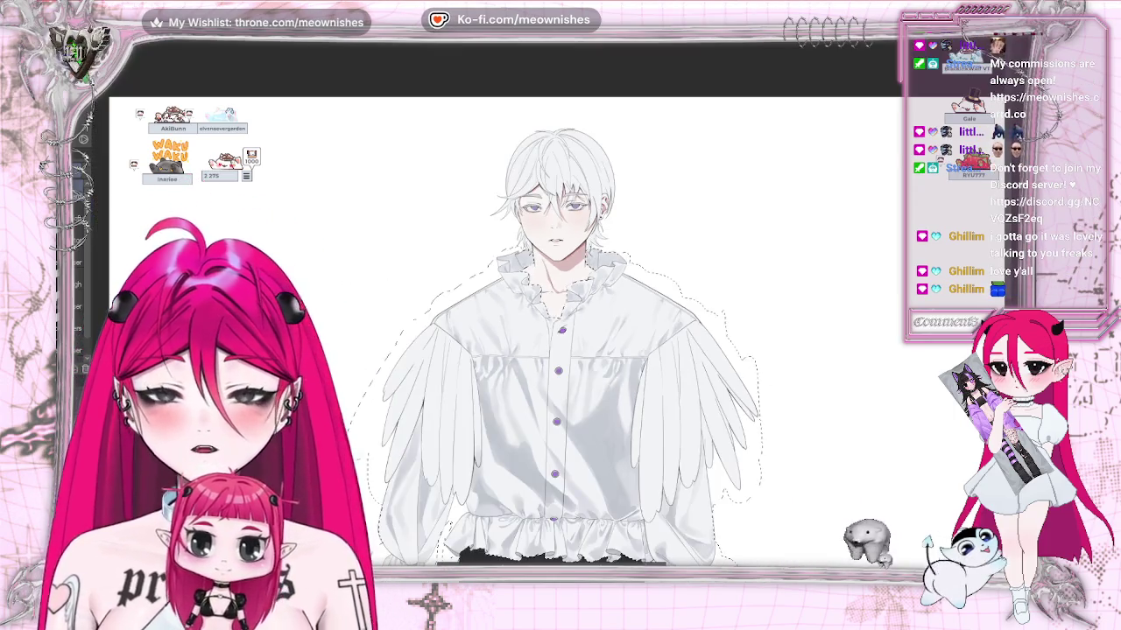
pyautogui.scroll(2, 549, 285)
pyautogui.scroll(1, 549, 285)
pyautogui.scroll(1, 549, 284)
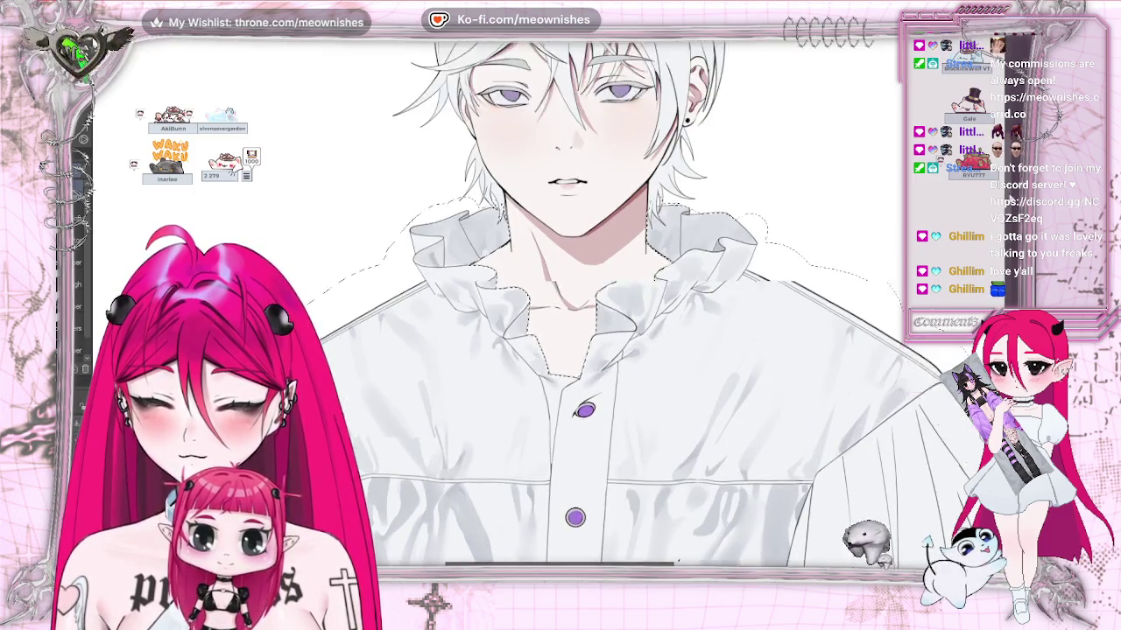
pyautogui.scroll(1, 560, 306)
pyautogui.scroll(2, 561, 307)
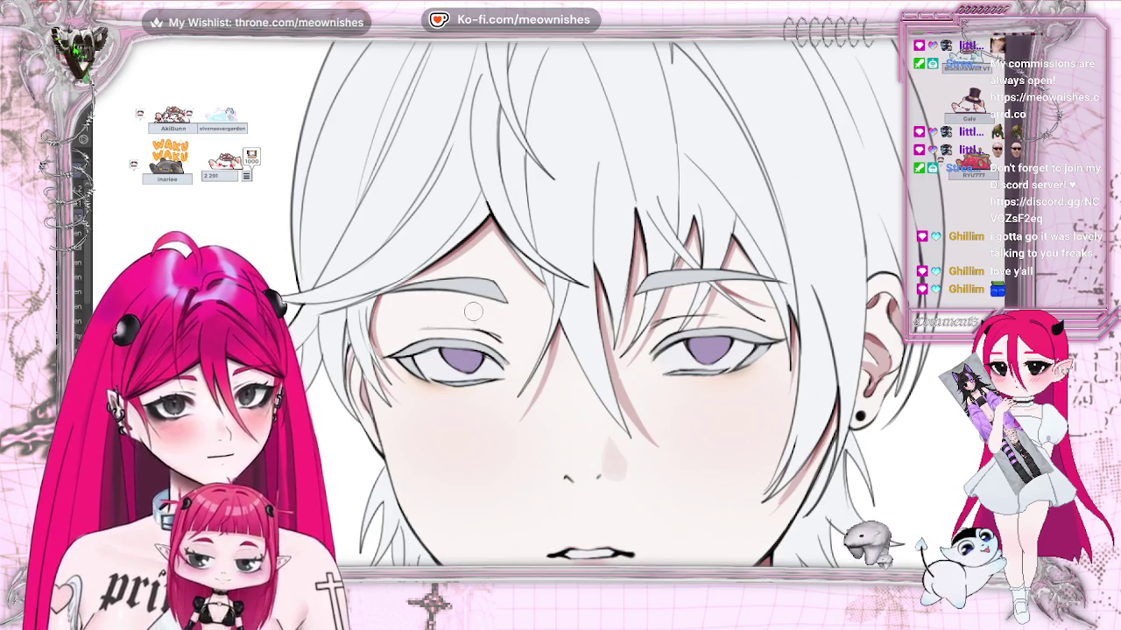
# Dab pink skin tone under the left eyebrow, then undo it twice
pyautogui.moveTo(477, 313)
pyautogui.mouseDown()
pyautogui.moveTo(489, 319)
pyautogui.moveTo(492, 306)
pyautogui.mouseUp()
pyautogui.hotkey('ctrl', 'z')
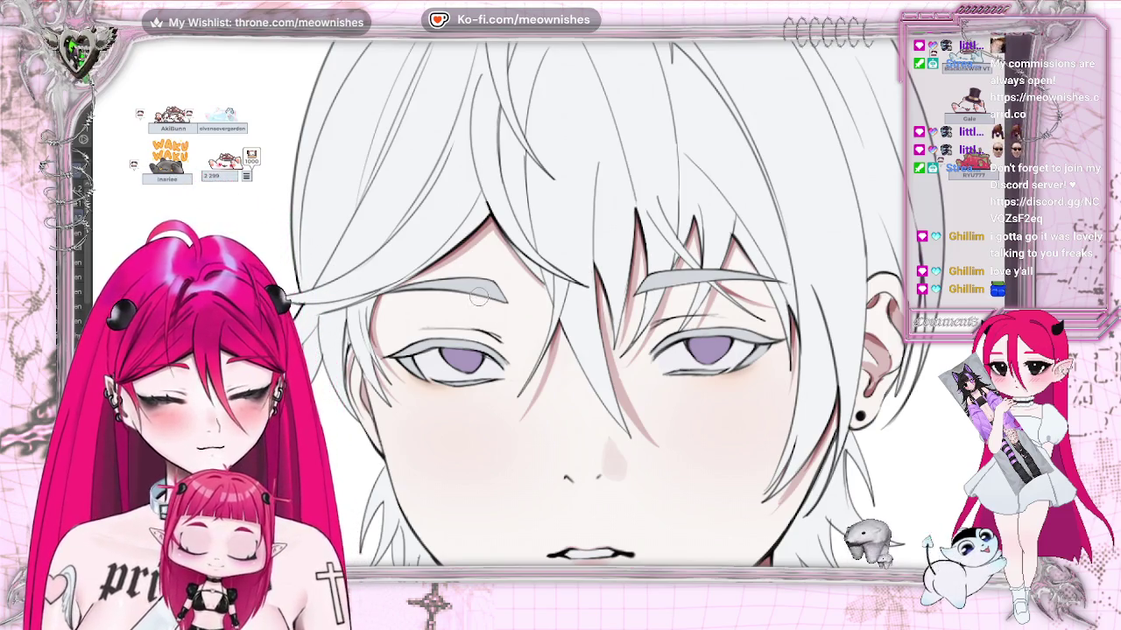
pyautogui.hotkey('ctrl', 'z')
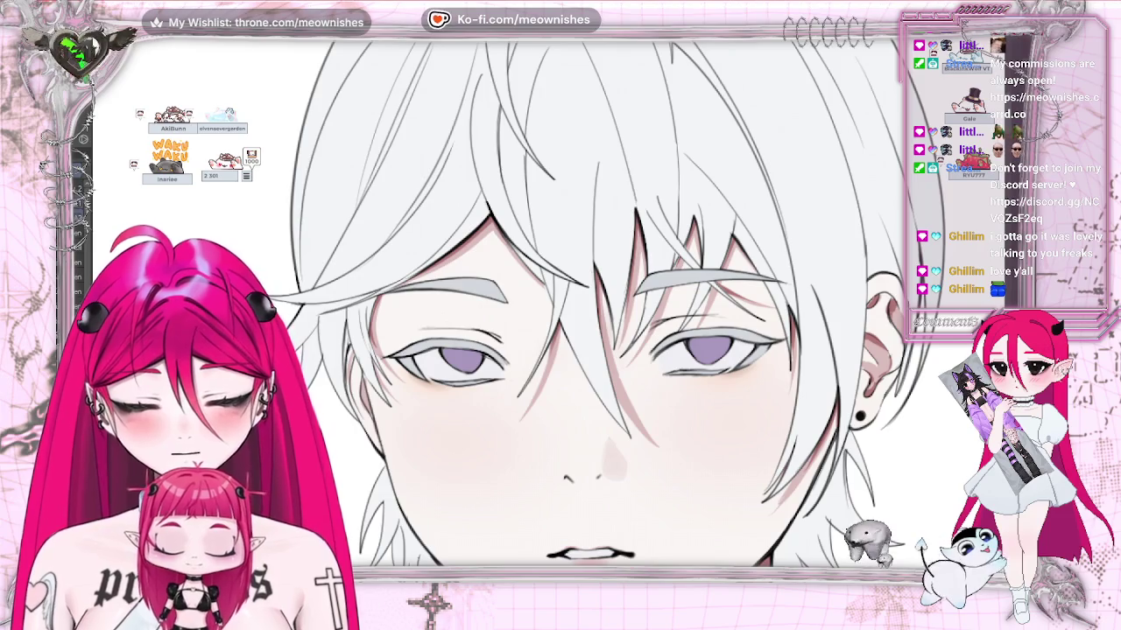
pyautogui.click(478, 300)
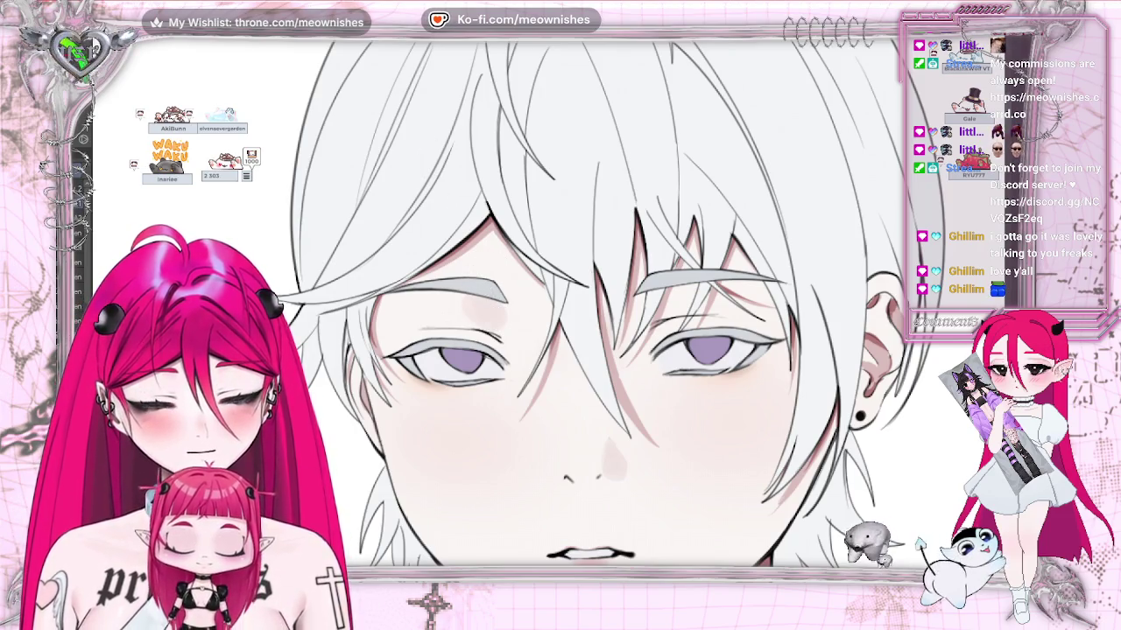
pyautogui.scroll(-2, 595, 306)
pyautogui.scroll(-1, 596, 307)
pyautogui.scroll(1, 595, 306)
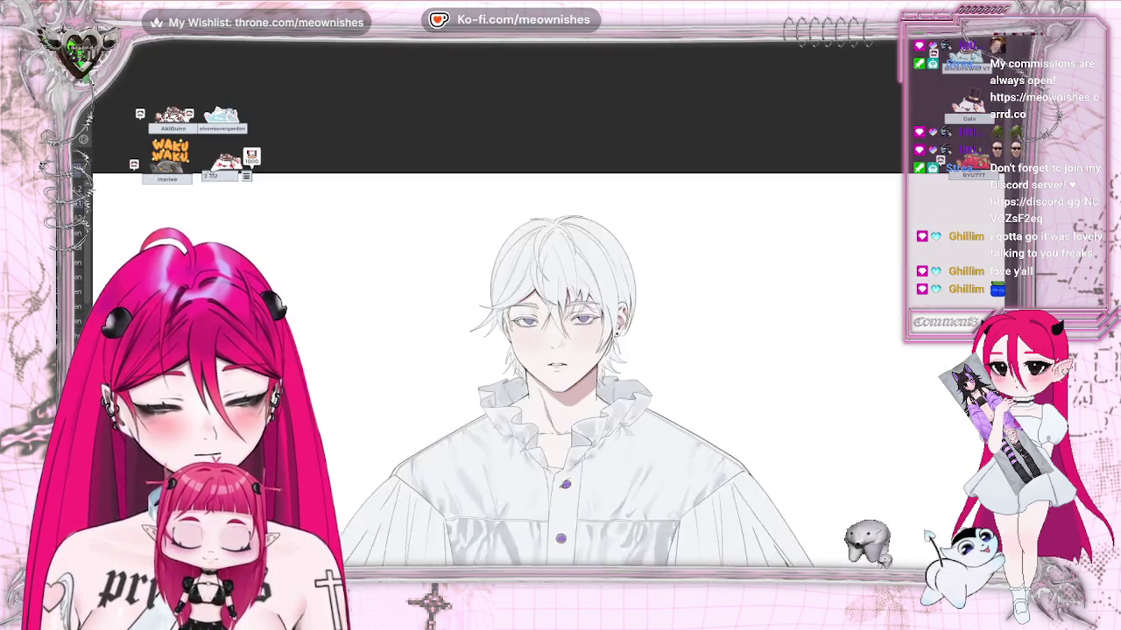
pyautogui.scroll(2, 595, 307)
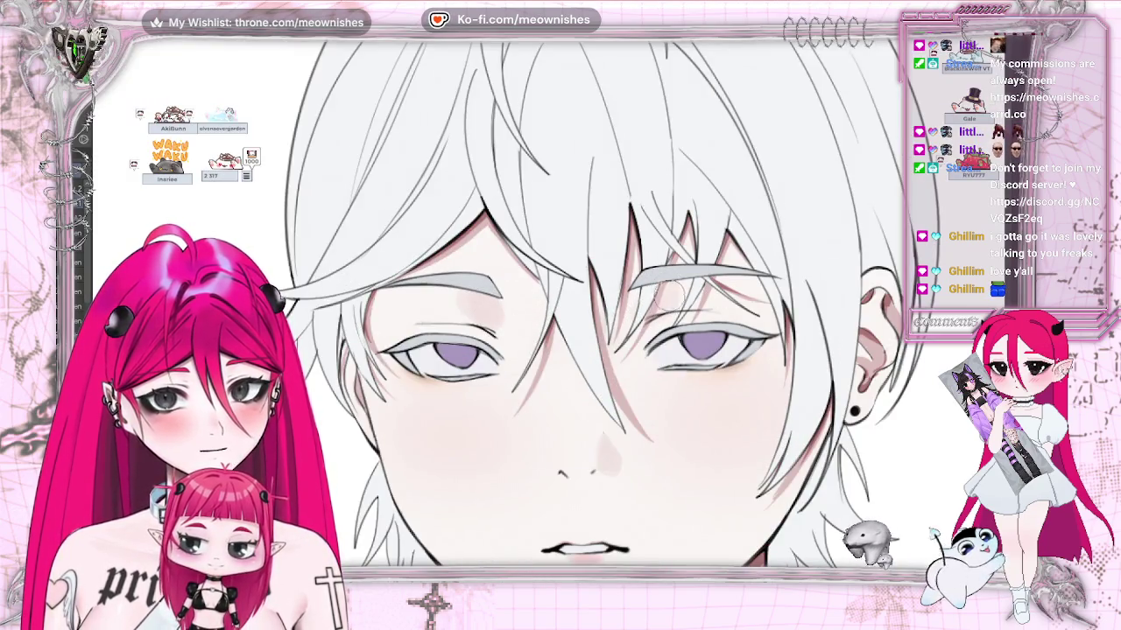
pyautogui.scroll(-2, 813, 202)
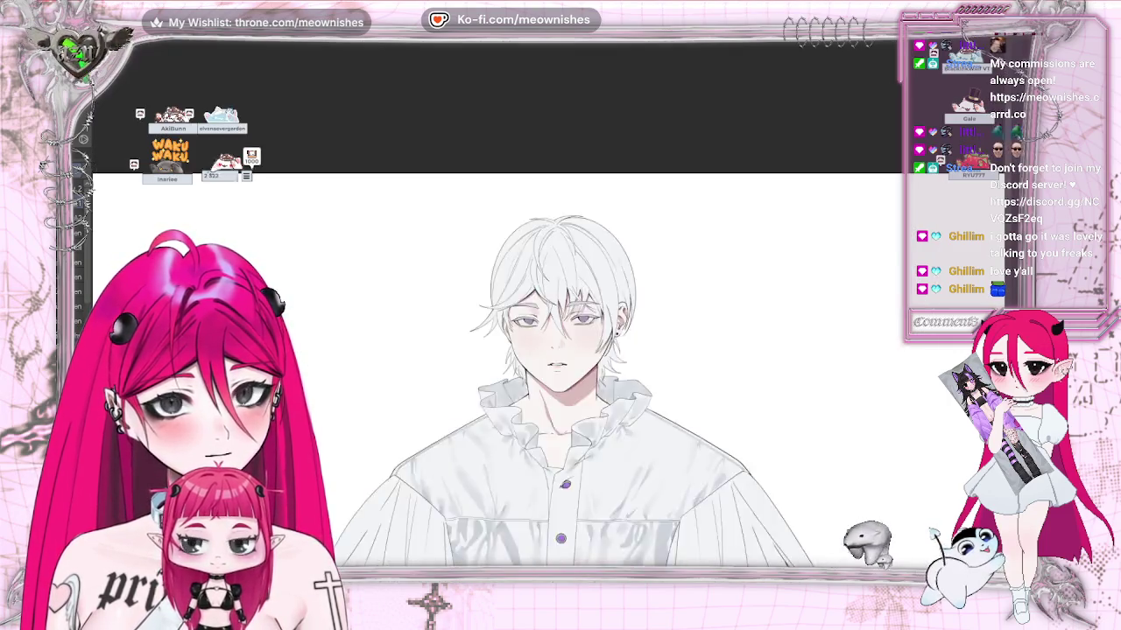
pyautogui.scroll(-1, 814, 202)
pyautogui.scroll(-1, 814, 202)
pyautogui.scroll(1, 553, 311)
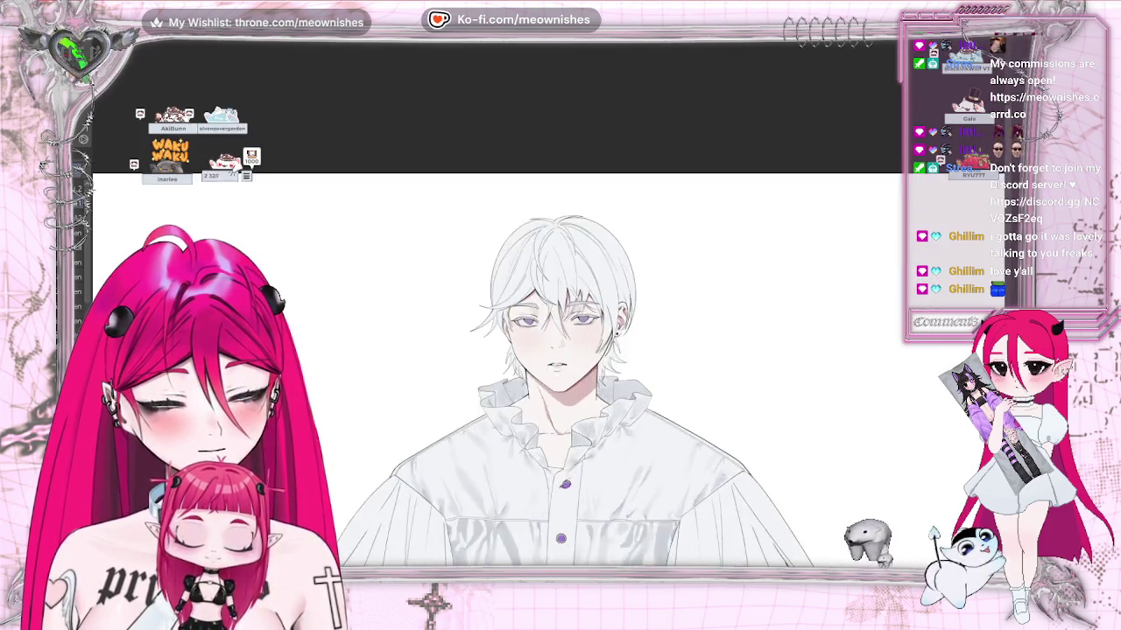
pyautogui.scroll(2, 554, 311)
pyautogui.scroll(1, 553, 311)
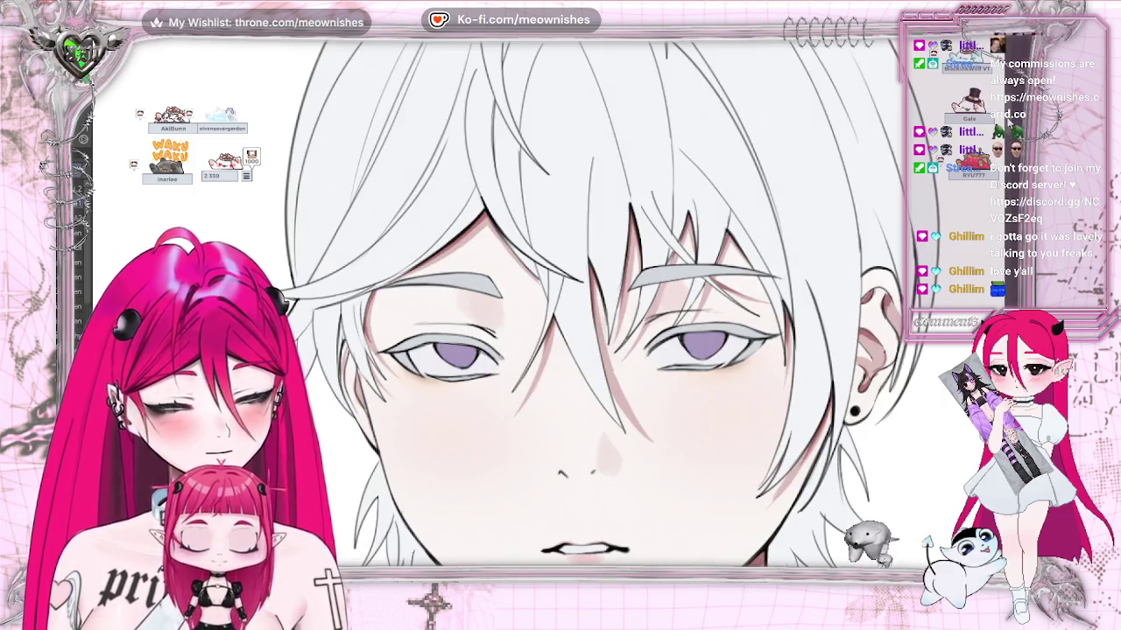
pyautogui.scroll(-2, 554, 310)
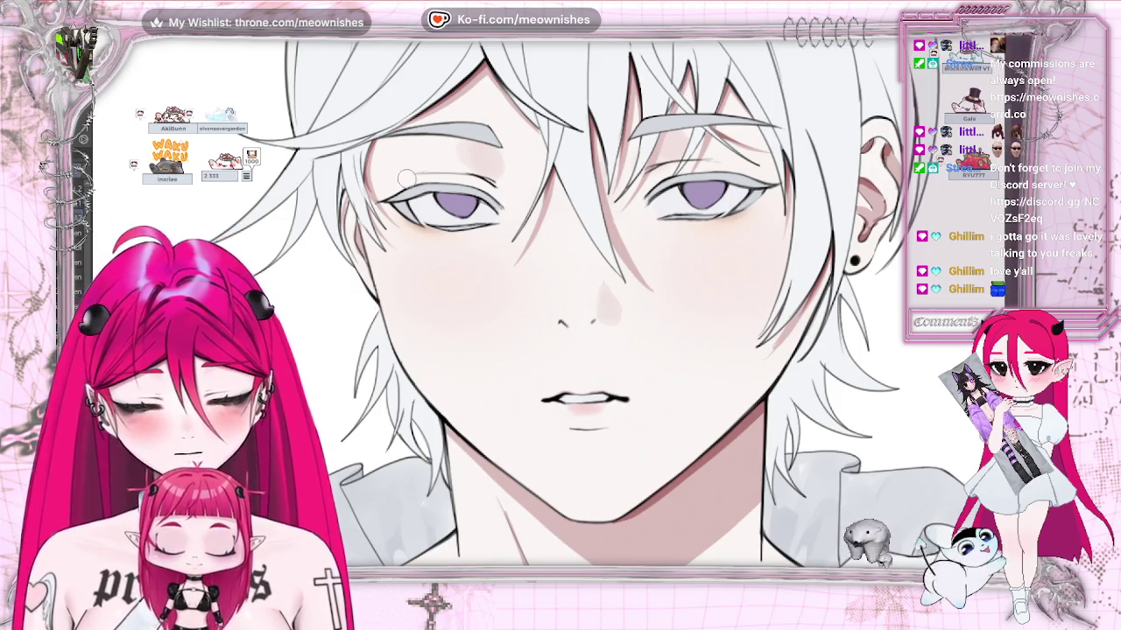
pyautogui.hscroll(2, 561, 306)
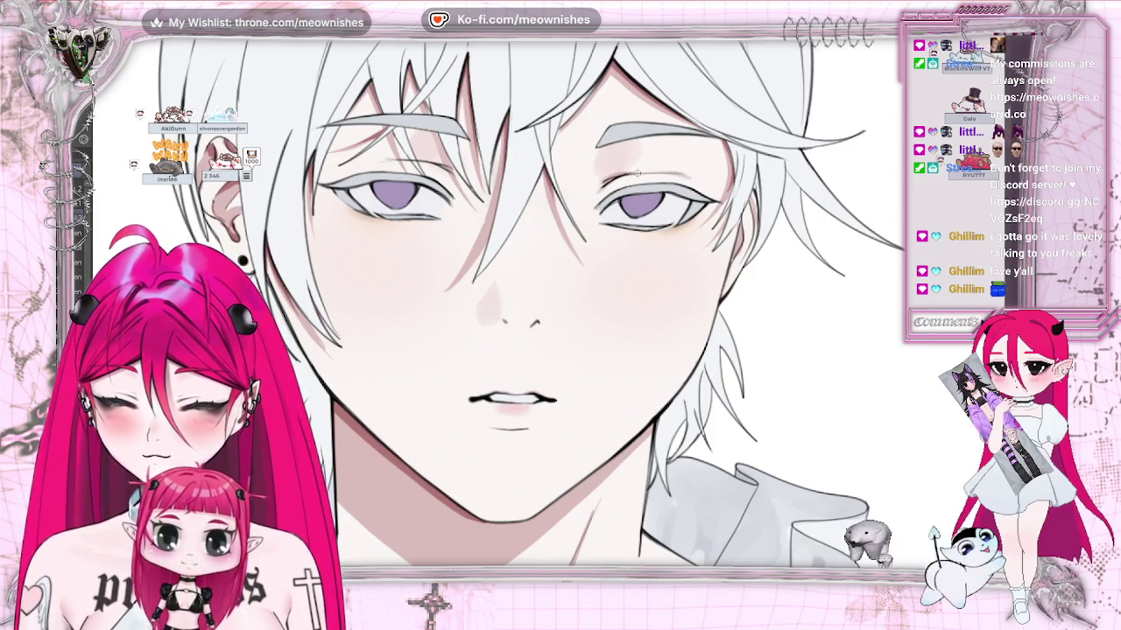
pyautogui.hscroll(-2, 561, 307)
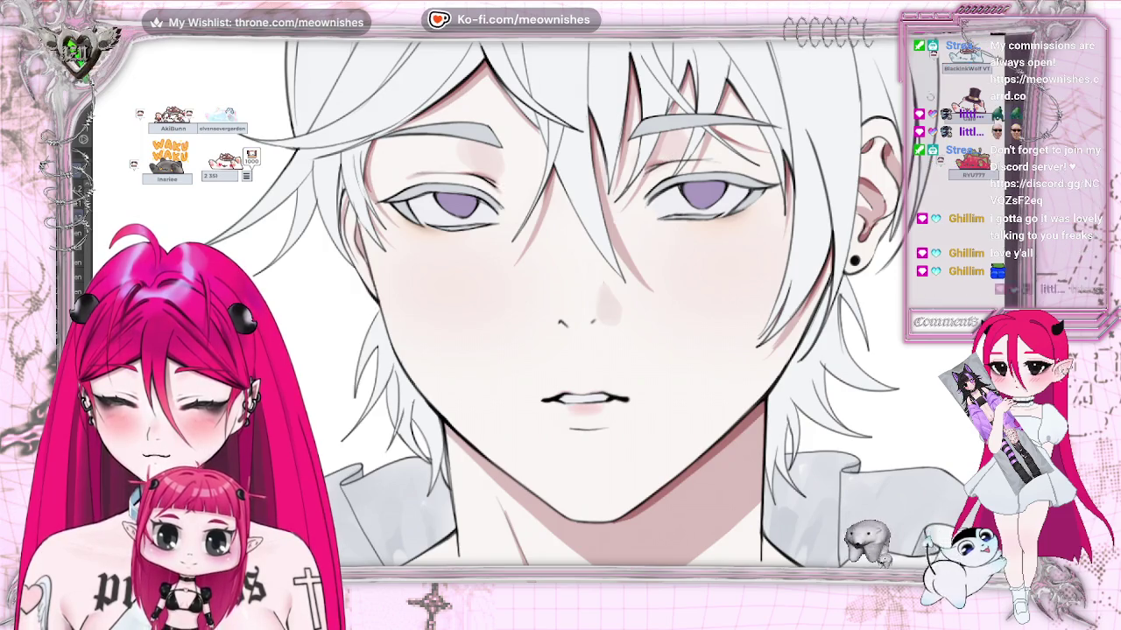
pyautogui.scroll(-5, 561, 306)
pyautogui.scroll(-3, 561, 376)
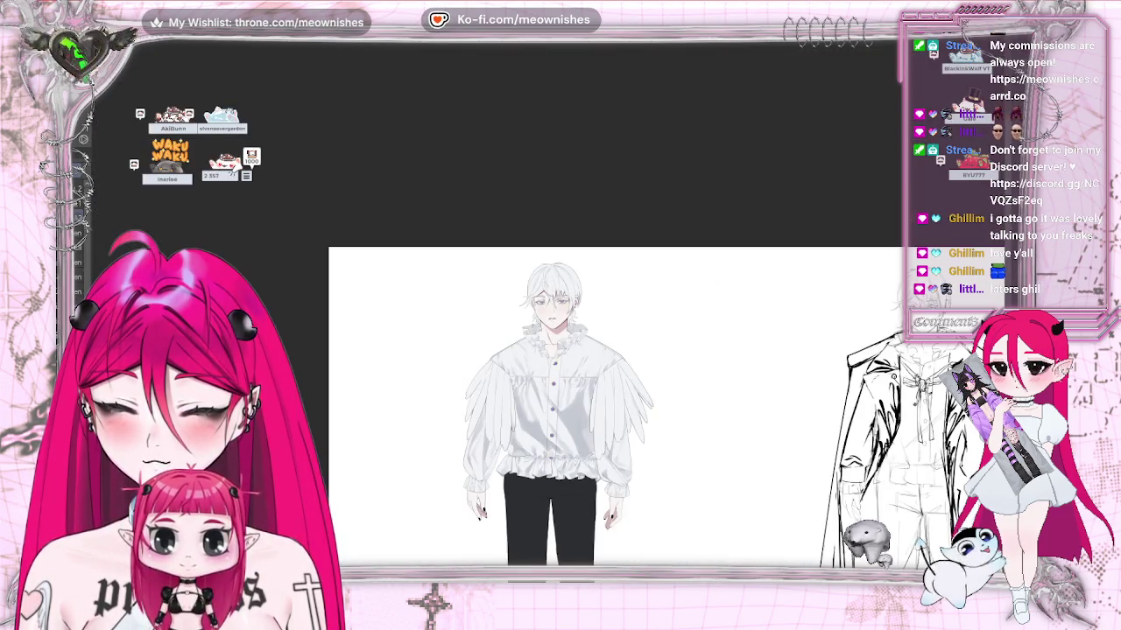
pyautogui.scroll(5, 560, 289)
pyautogui.scroll(2, 560, 289)
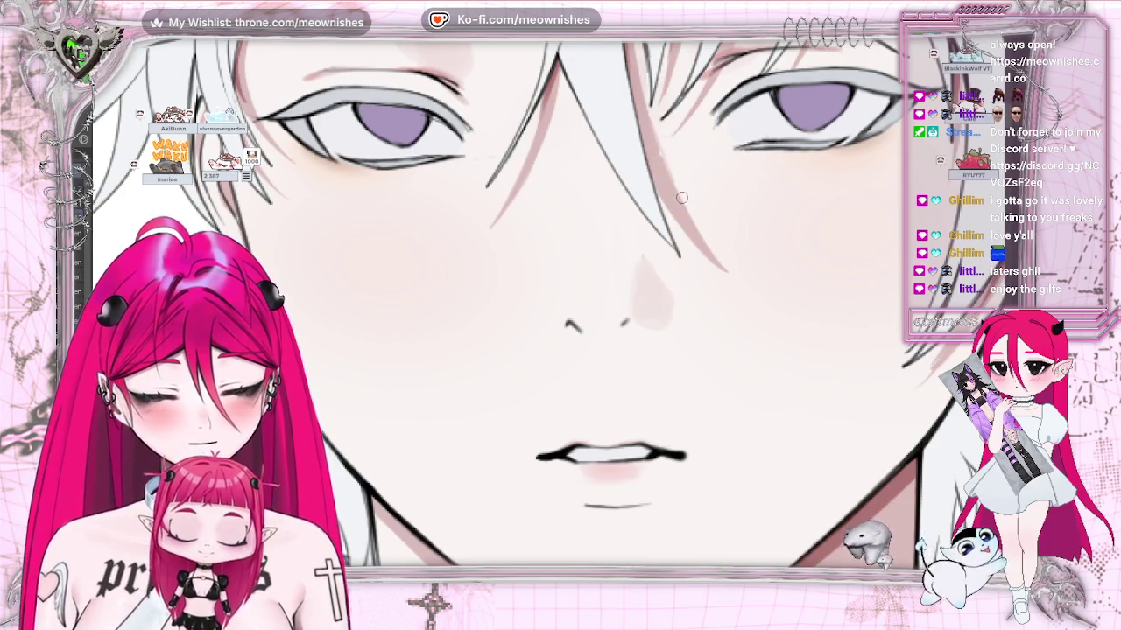
pyautogui.hotkey('ctrl', '-')
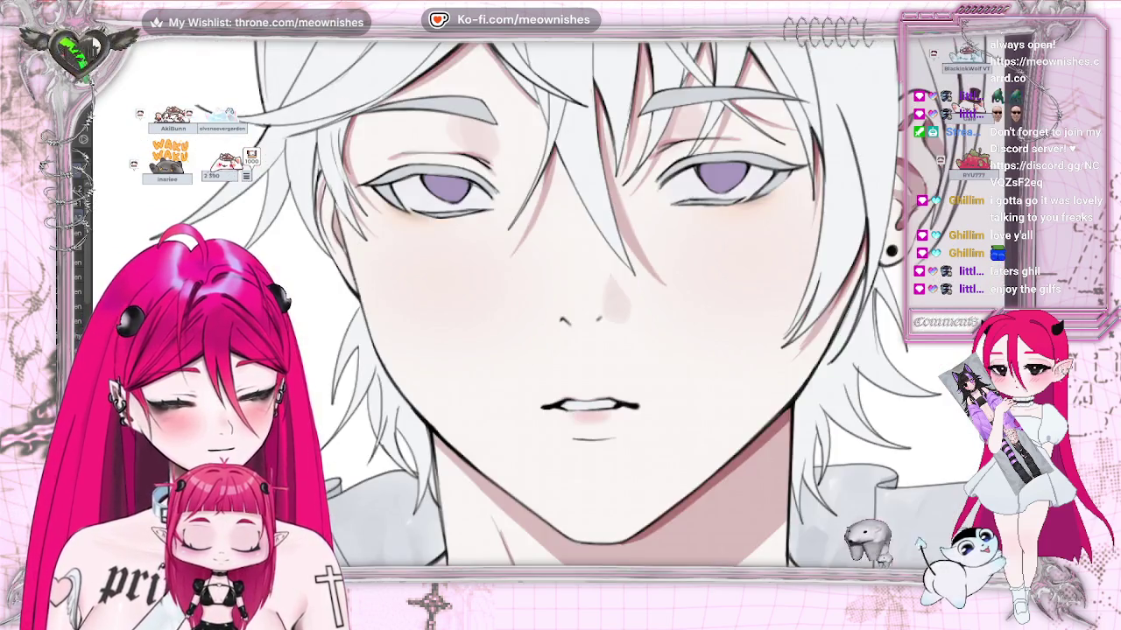
pyautogui.hotkey('ctrl', '-')
pyautogui.scroll(-3, 616, 321)
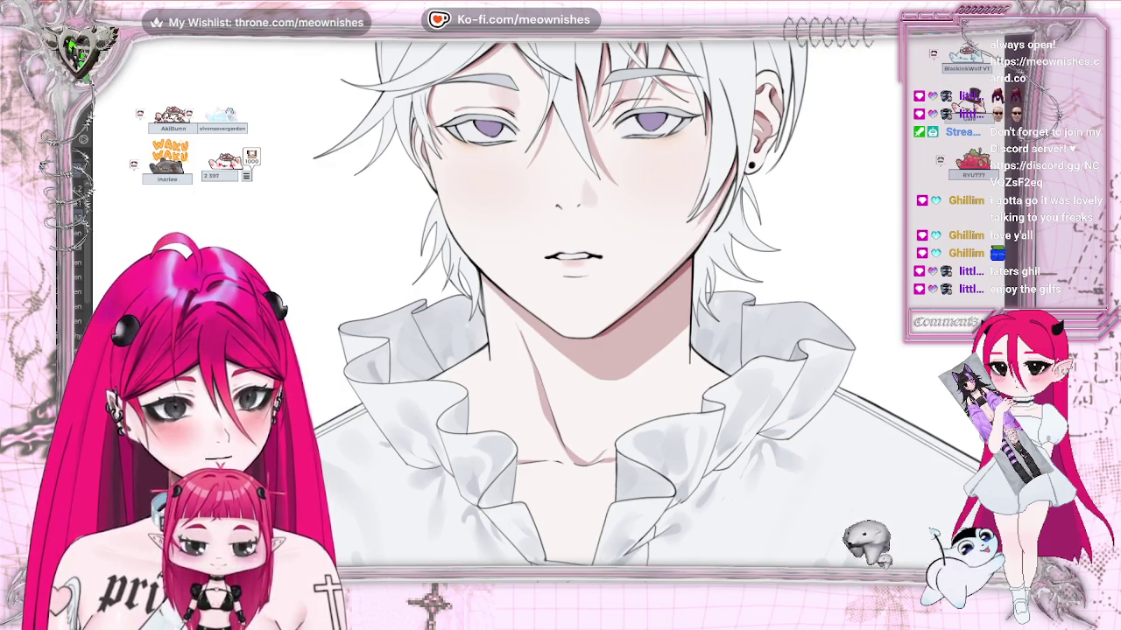
pyautogui.scroll(-2, 560, 350)
pyautogui.scroll(-2, 560, 350)
pyautogui.scroll(-2, 560, 350)
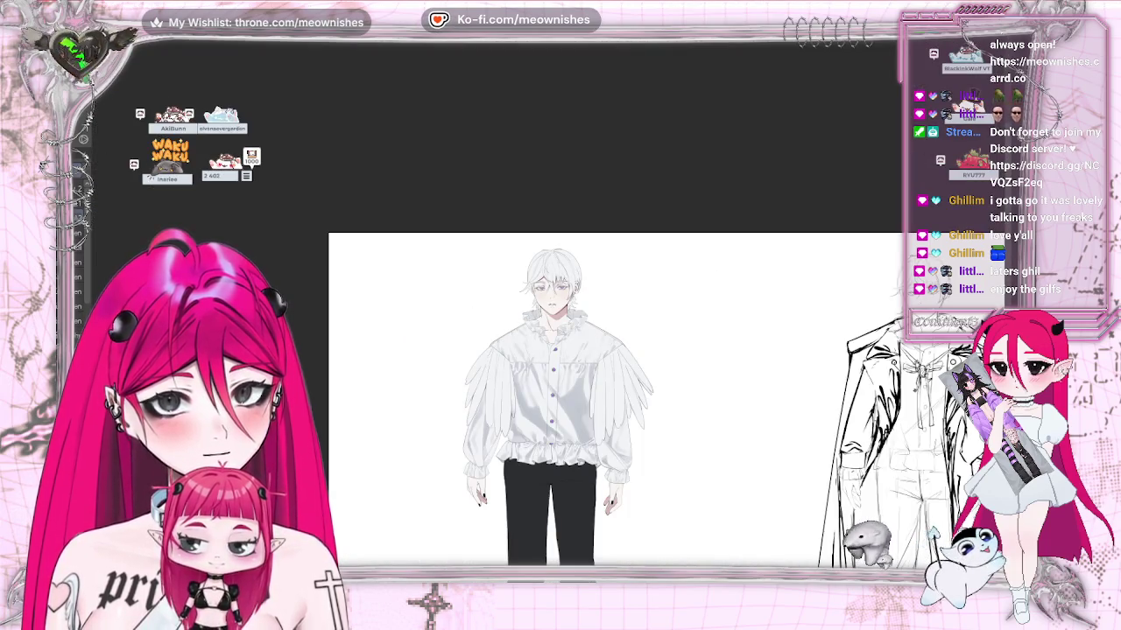
pyautogui.scroll(2, 549, 302)
pyautogui.scroll(-1, 561, 368)
pyautogui.scroll(-2, 560, 368)
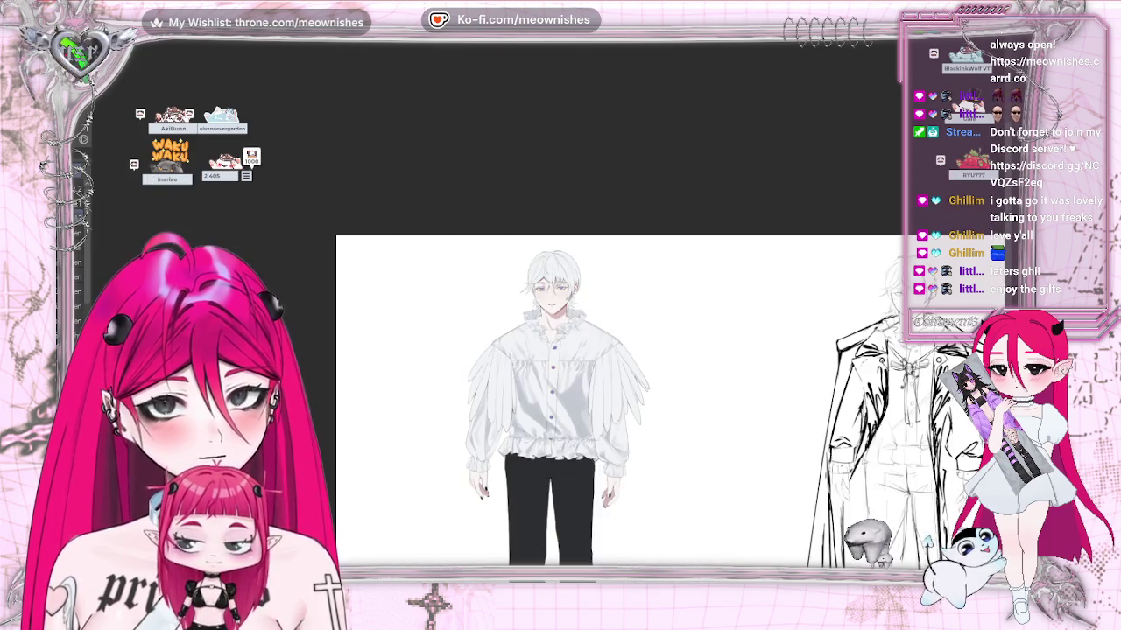
pyautogui.scroll(-3, 595, 350)
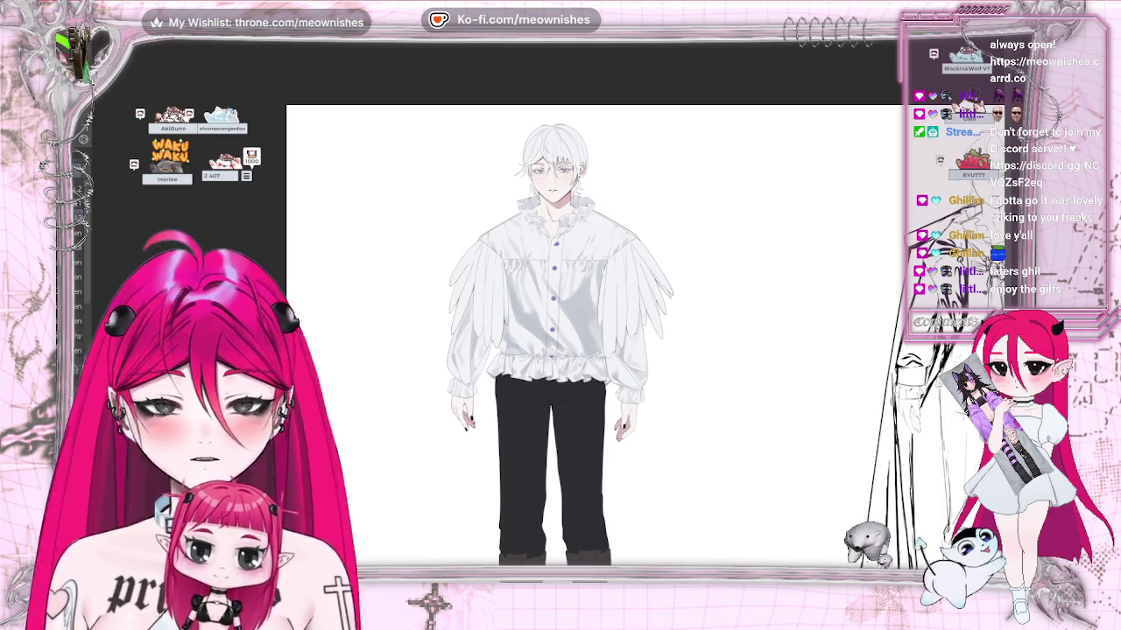
pyautogui.scroll(-1, 595, 350)
pyautogui.scroll(-1, 696, 359)
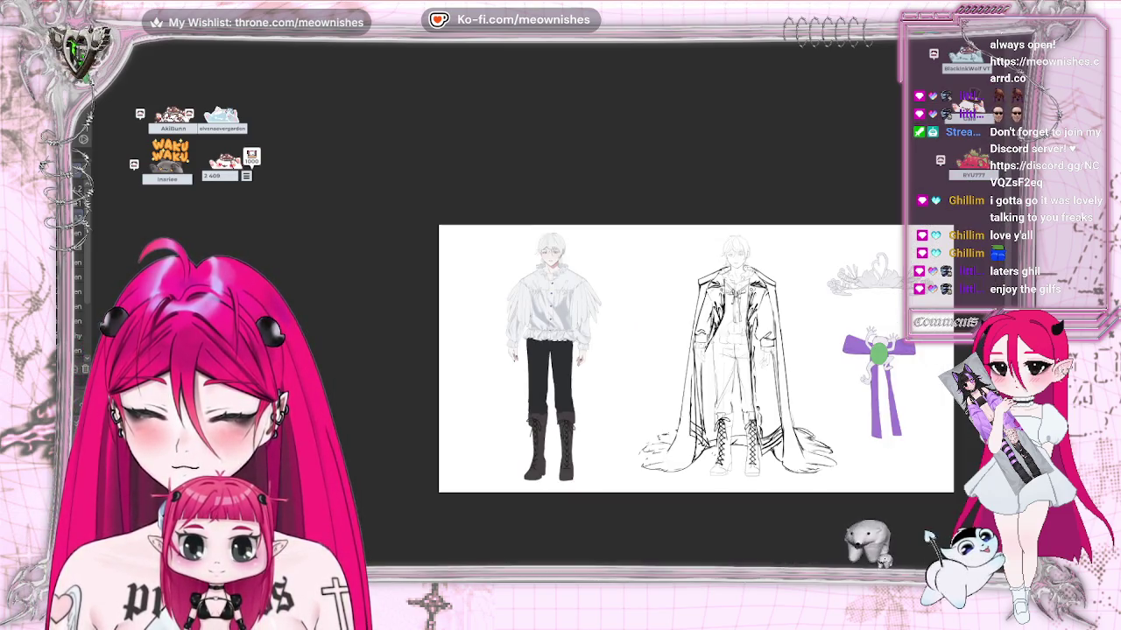
pyautogui.scroll(2, 551, 350)
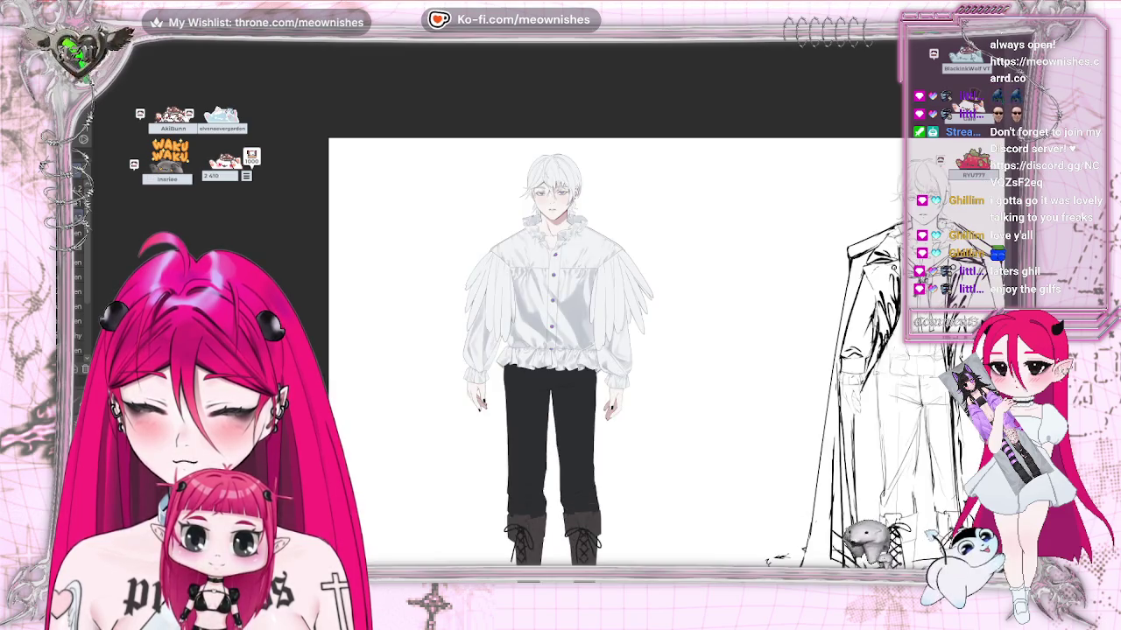
pyautogui.scroll(2, 551, 350)
pyautogui.scroll(-2, 549, 295)
pyautogui.scroll(-1, 549, 296)
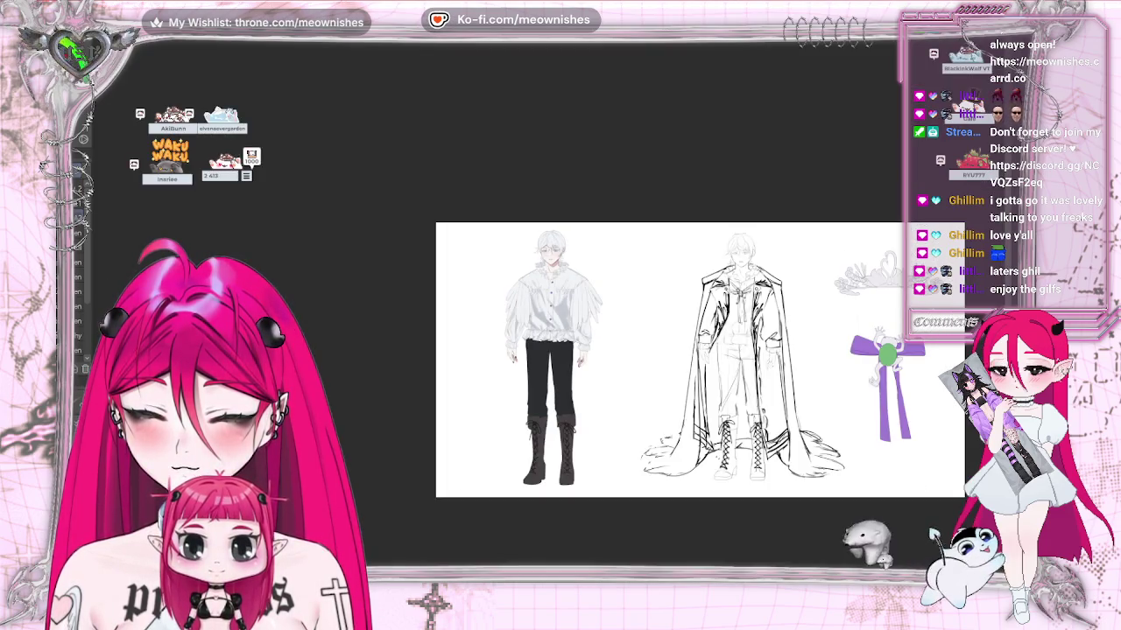
pyautogui.scroll(2, 550, 306)
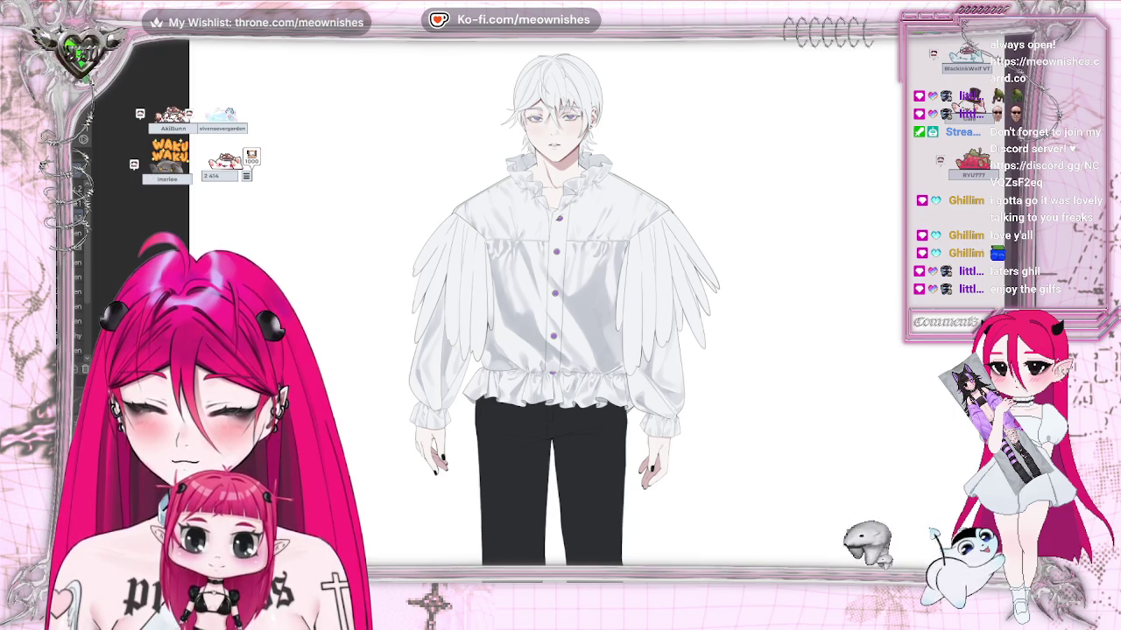
pyautogui.scroll(-2, 613, 342)
pyautogui.scroll(-1, 613, 341)
pyautogui.scroll(-1, 613, 342)
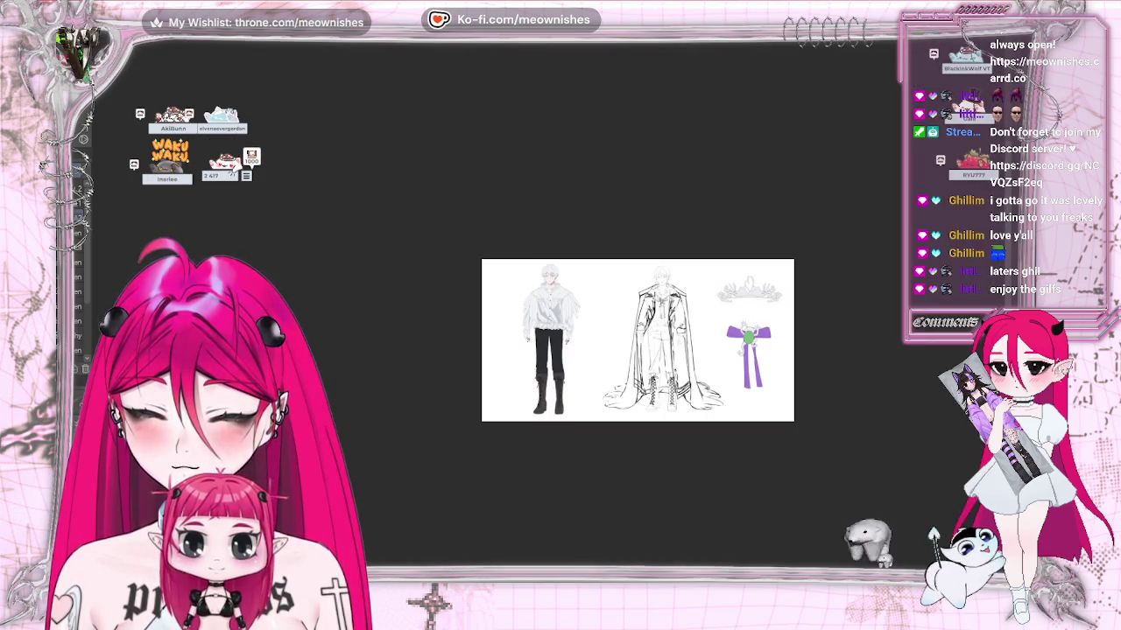
pyautogui.scroll(2, 548, 314)
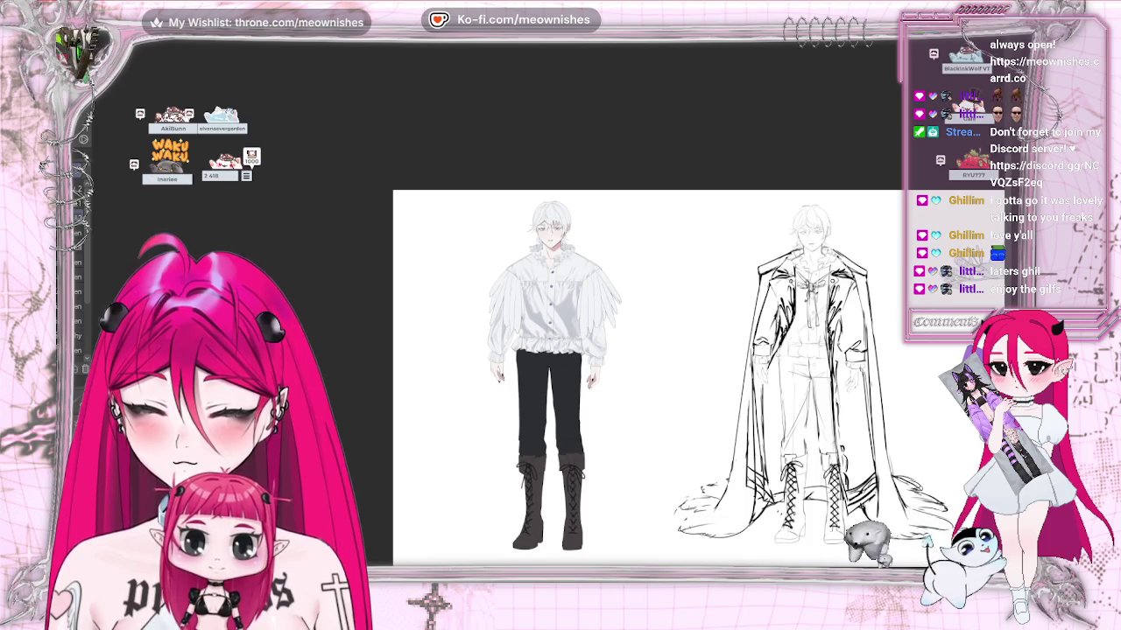
pyautogui.scroll(3, 549, 297)
pyautogui.scroll(1, 554, 266)
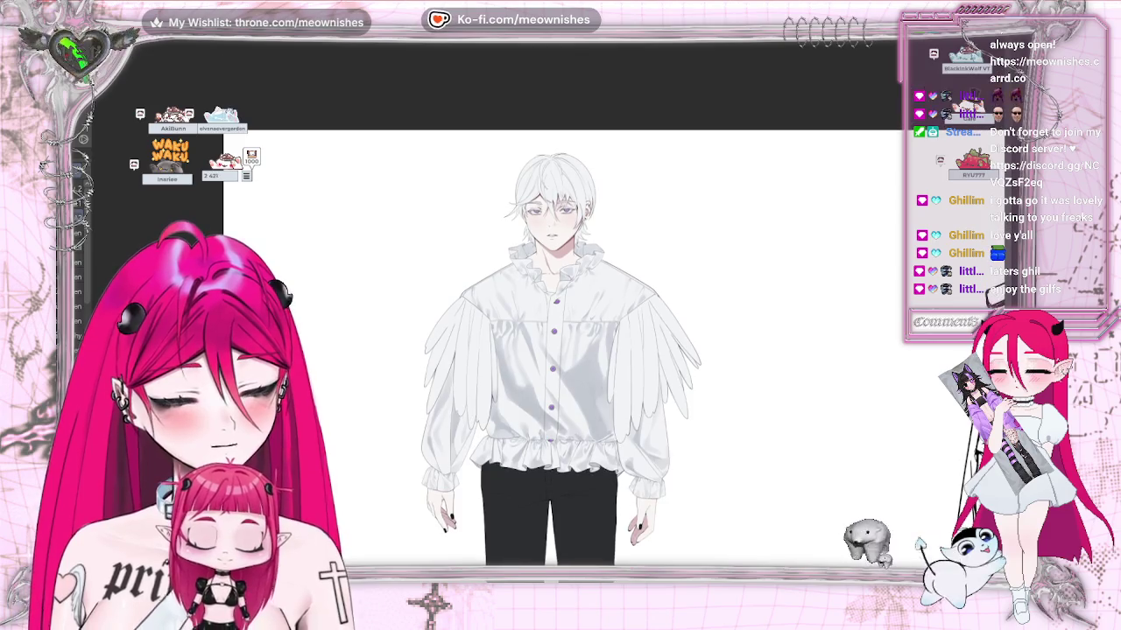
pyautogui.scroll(2, 546, 150)
pyautogui.scroll(1, 547, 149)
pyautogui.scroll(2, 546, 306)
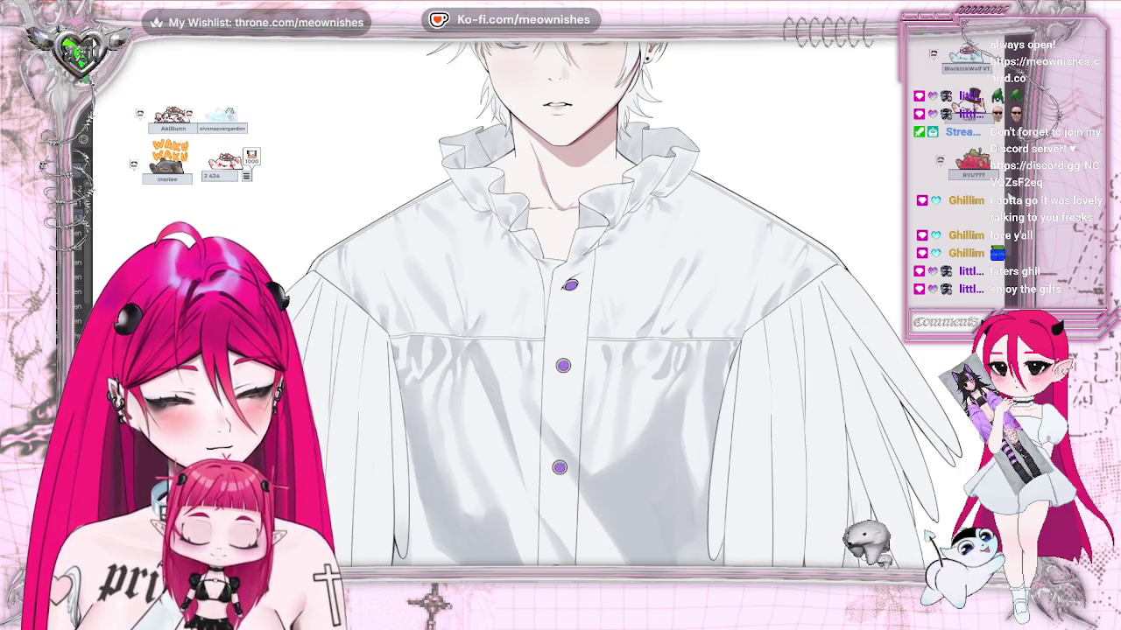
pyautogui.scroll(-1, 554, 307)
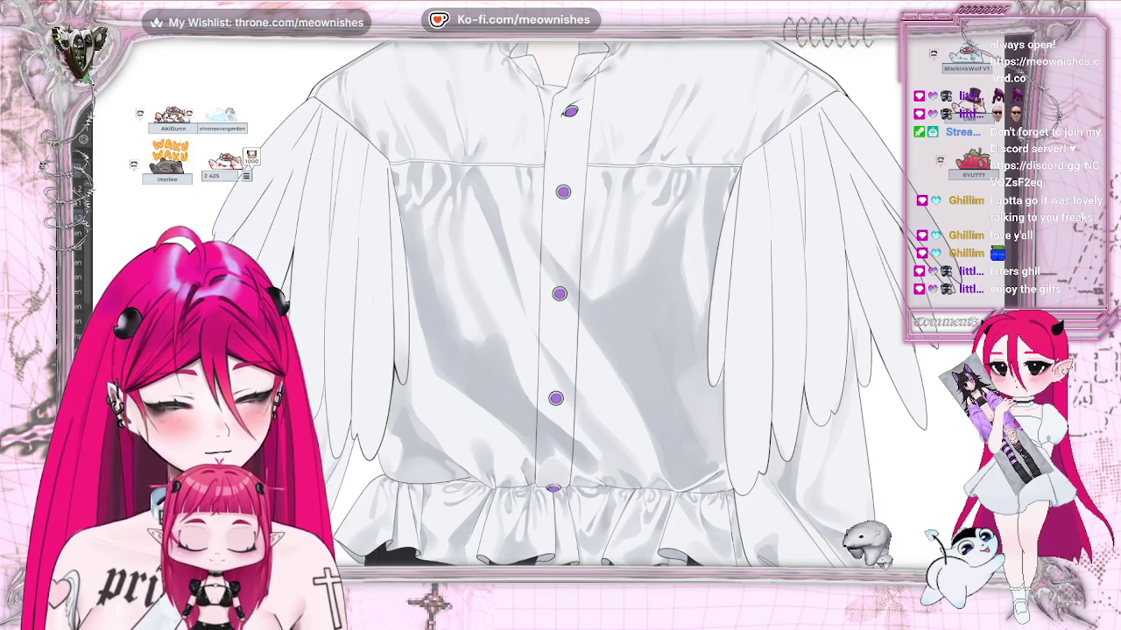
pyautogui.scroll(-2, 554, 306)
pyautogui.scroll(1, 554, 310)
pyautogui.scroll(1, 553, 310)
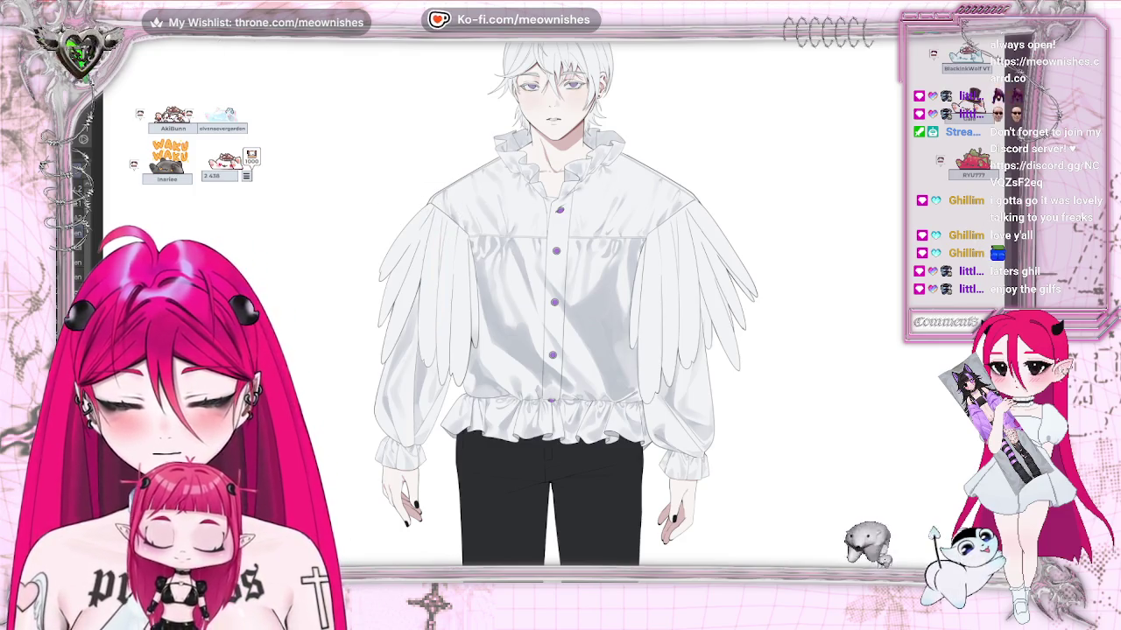
# Paint lighter strokes over the feather lines on both the left and right sleeves
pyautogui.moveTo(442, 233); pyautogui.dragTo(442, 363)
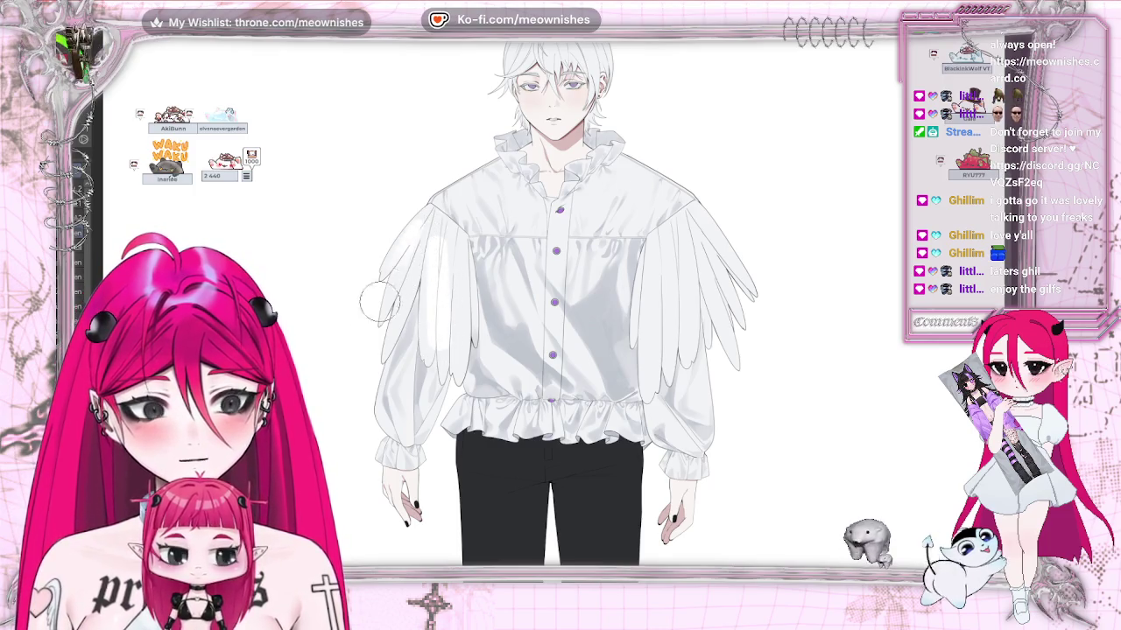
pyautogui.moveTo(429, 218); pyautogui.dragTo(455, 359)
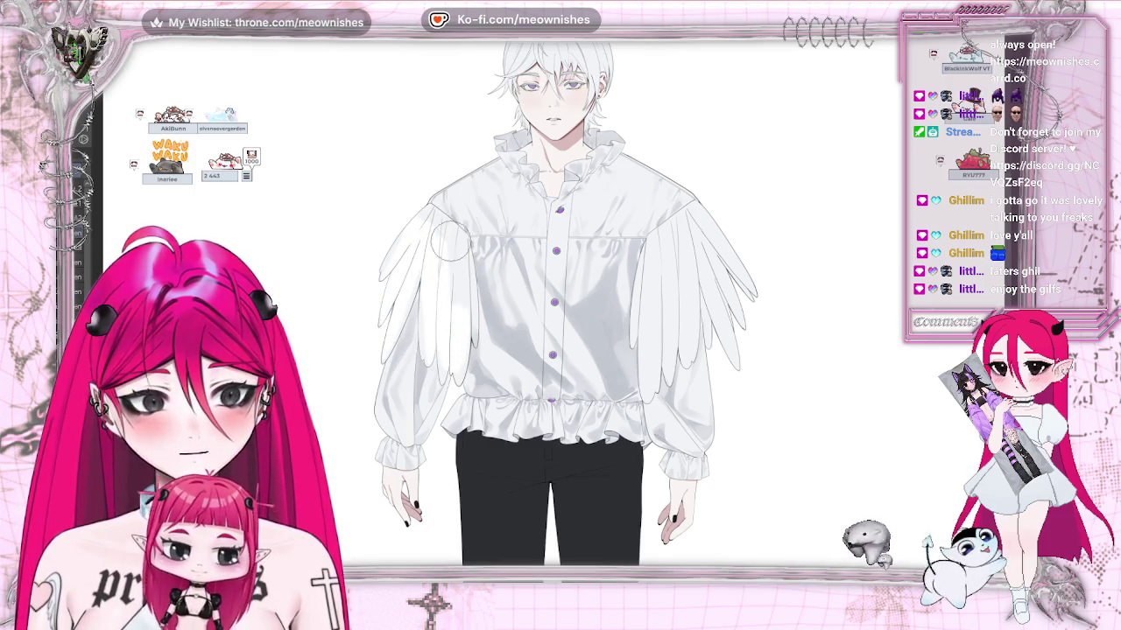
pyautogui.moveTo(449, 240); pyautogui.dragTo(468, 311)
pyautogui.moveTo(658, 254)
pyautogui.mouseDown()
pyautogui.moveTo(653, 372)
pyautogui.moveTo(661, 230)
pyautogui.moveTo(683, 329)
pyautogui.mouseUp()
pyautogui.moveTo(691, 219)
pyautogui.mouseDown()
pyautogui.moveTo(692, 350)
pyautogui.moveTo(741, 355)
pyautogui.moveTo(735, 263)
pyautogui.moveTo(732, 310)
pyautogui.mouseUp()
pyautogui.hotkey('ctrl', '0')
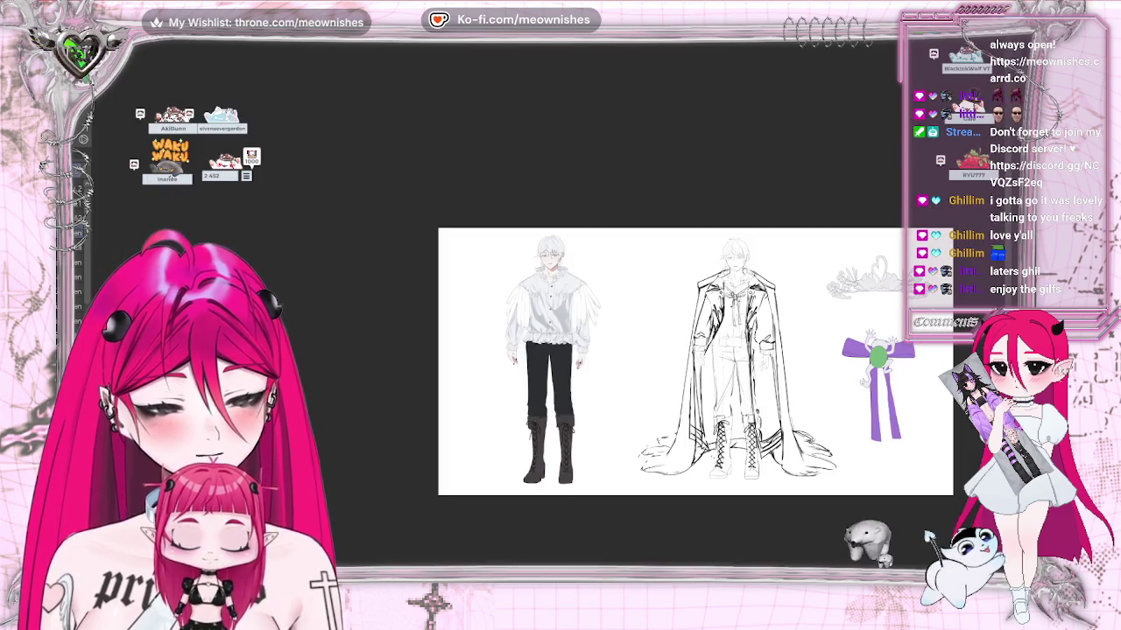
pyautogui.scroll(5, 550, 315)
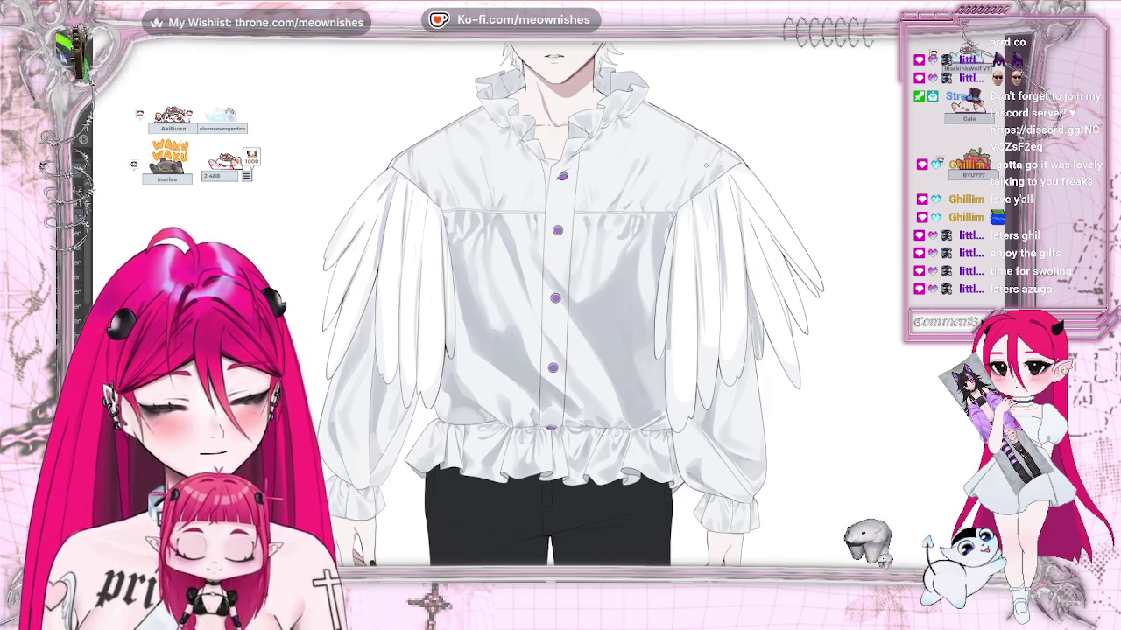
pyautogui.hotkey('ctrl', '0')
pyautogui.scroll(3, 550, 350)
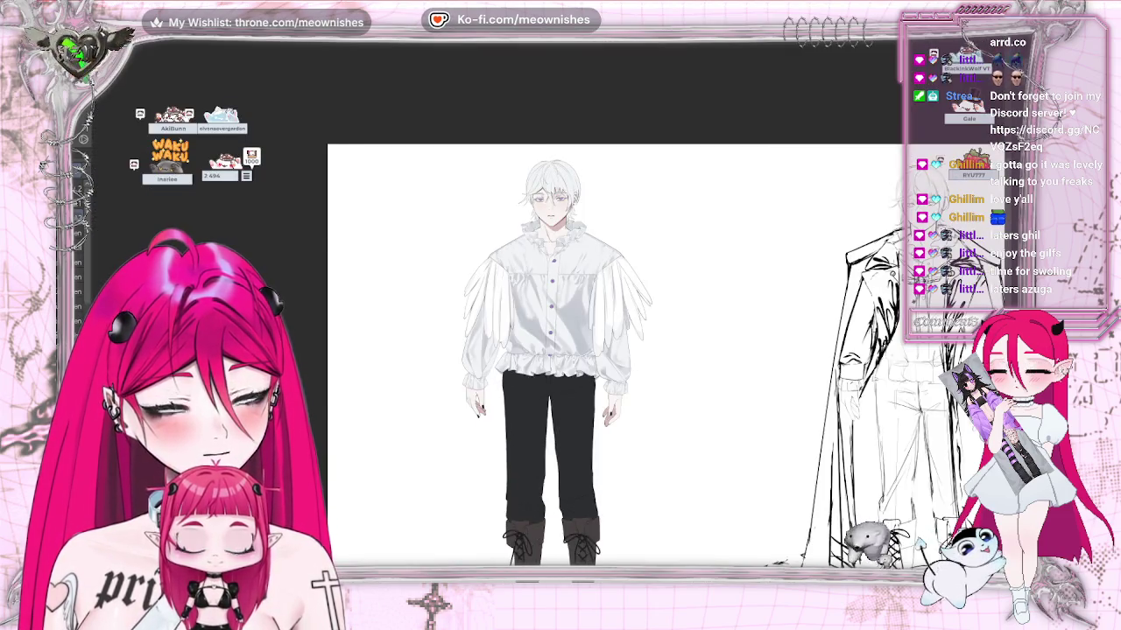
pyautogui.scroll(-5, 621, 336)
pyautogui.scroll(2, 550, 310)
pyautogui.scroll(3, 550, 310)
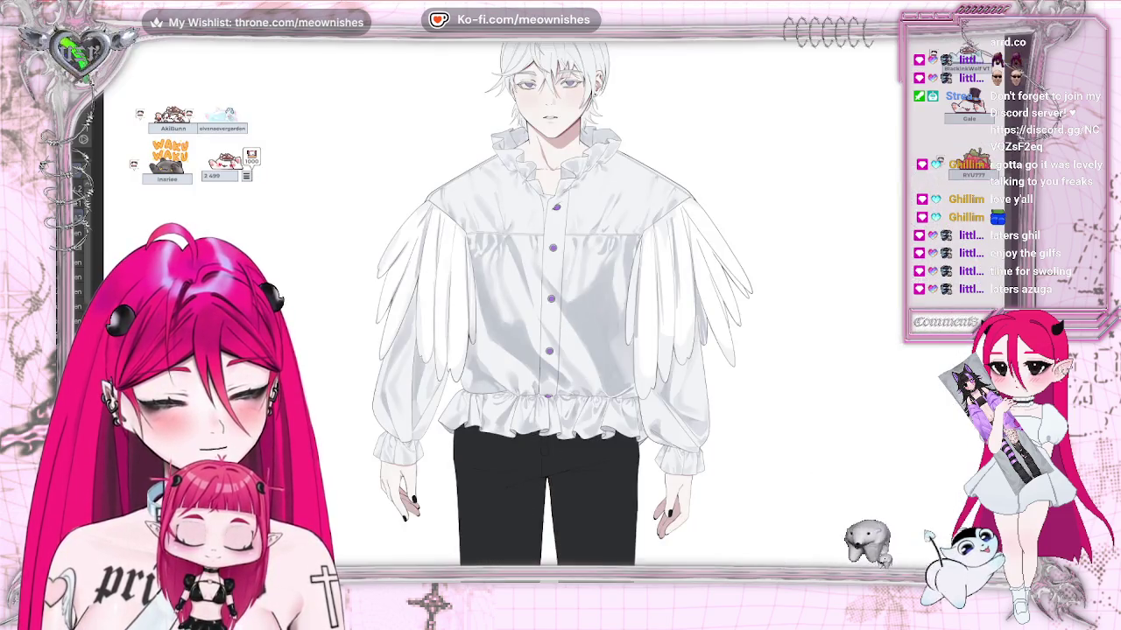
pyautogui.scroll(-5, 550, 310)
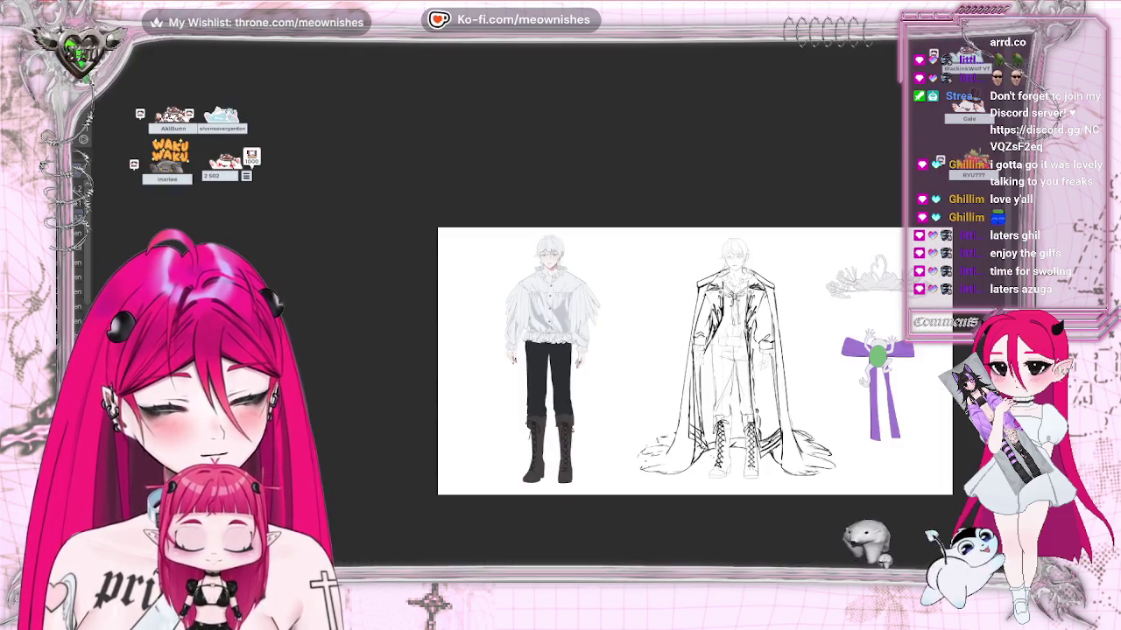
pyautogui.scroll(2, 550, 310)
pyautogui.scroll(3, 550, 310)
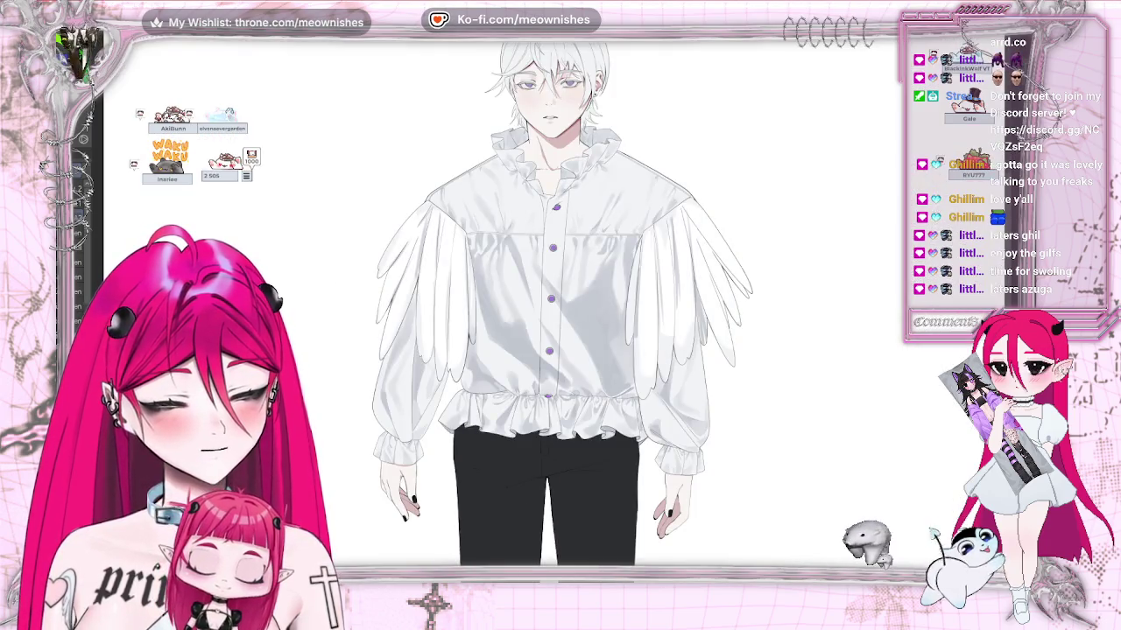
pyautogui.scroll(-3, 549, 310)
pyautogui.scroll(-2, 550, 310)
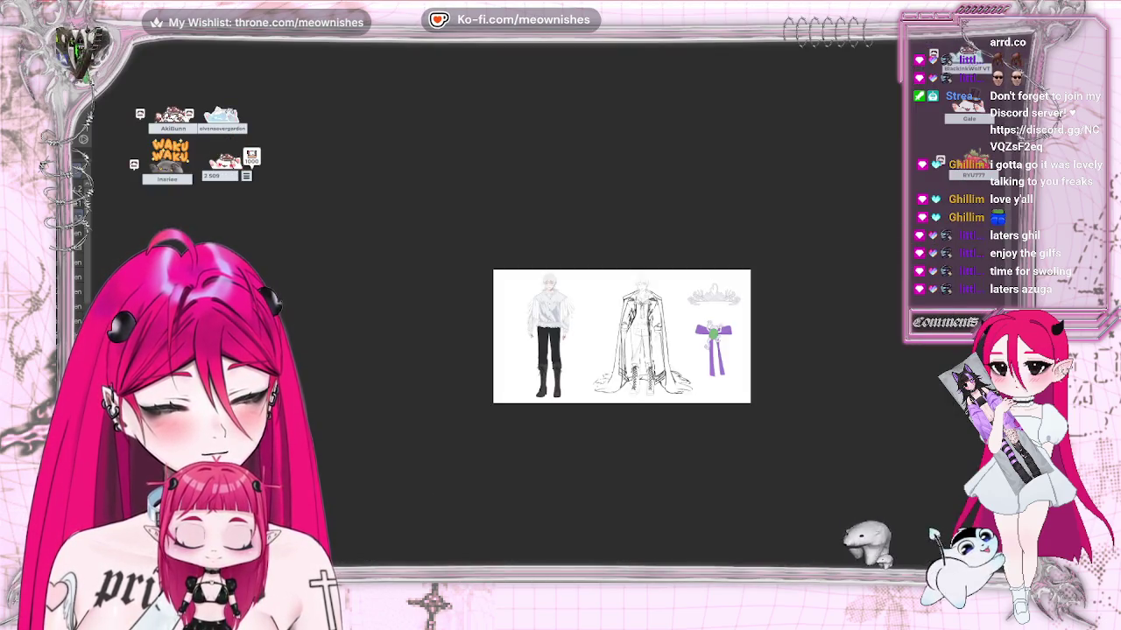
pyautogui.scroll(3, 550, 310)
pyautogui.scroll(2, 549, 310)
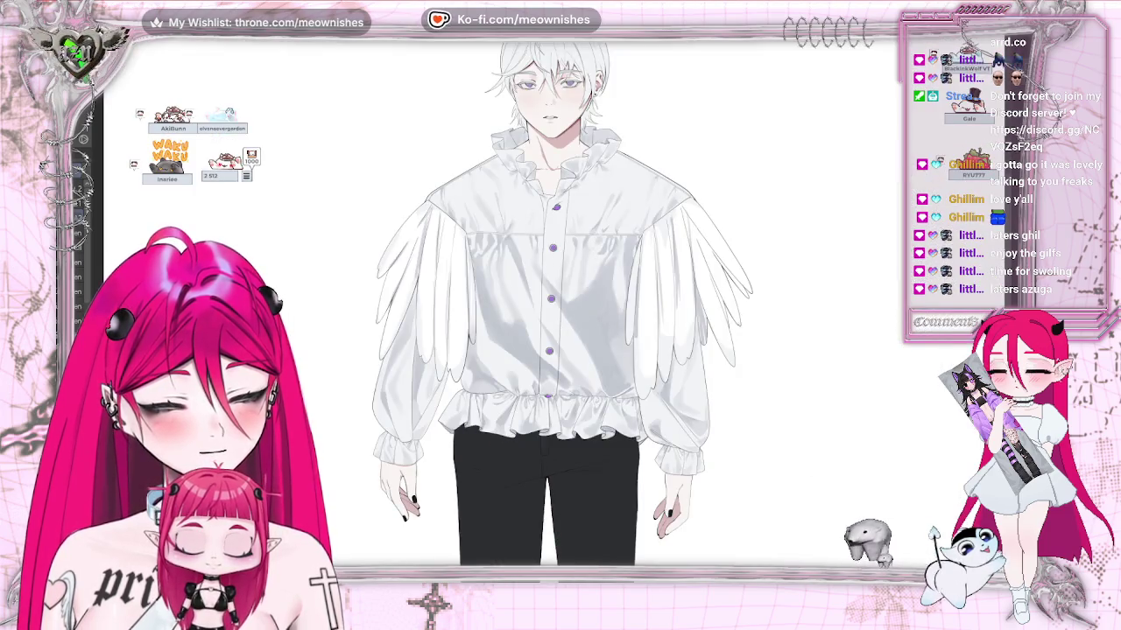
pyautogui.scroll(-3, 550, 310)
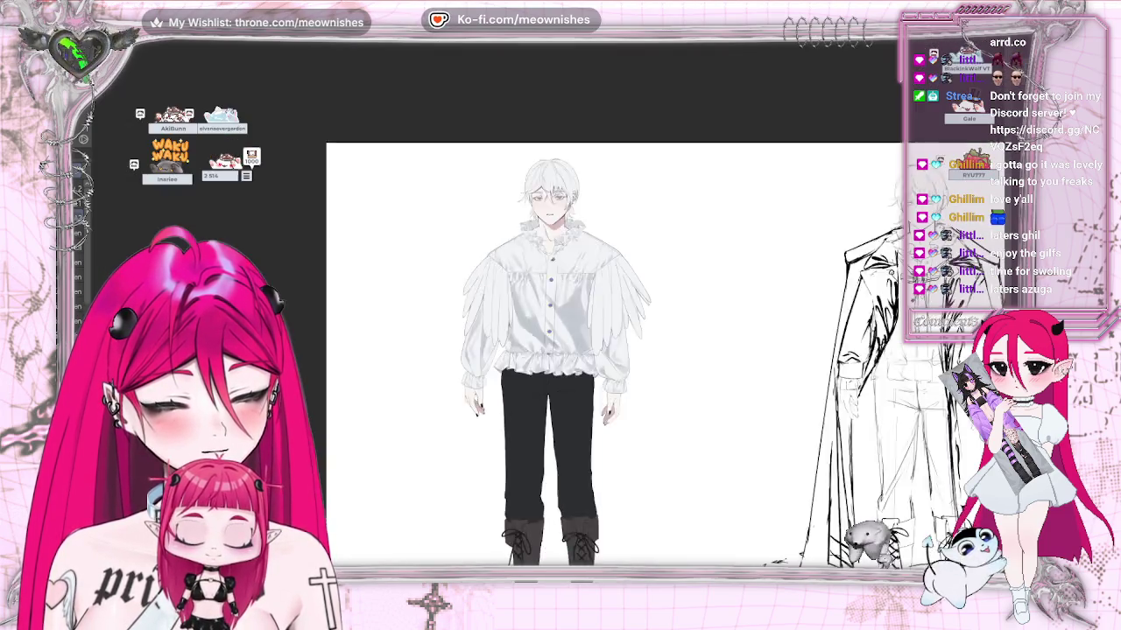
pyautogui.scroll(-2, 549, 310)
pyautogui.scroll(5, 550, 392)
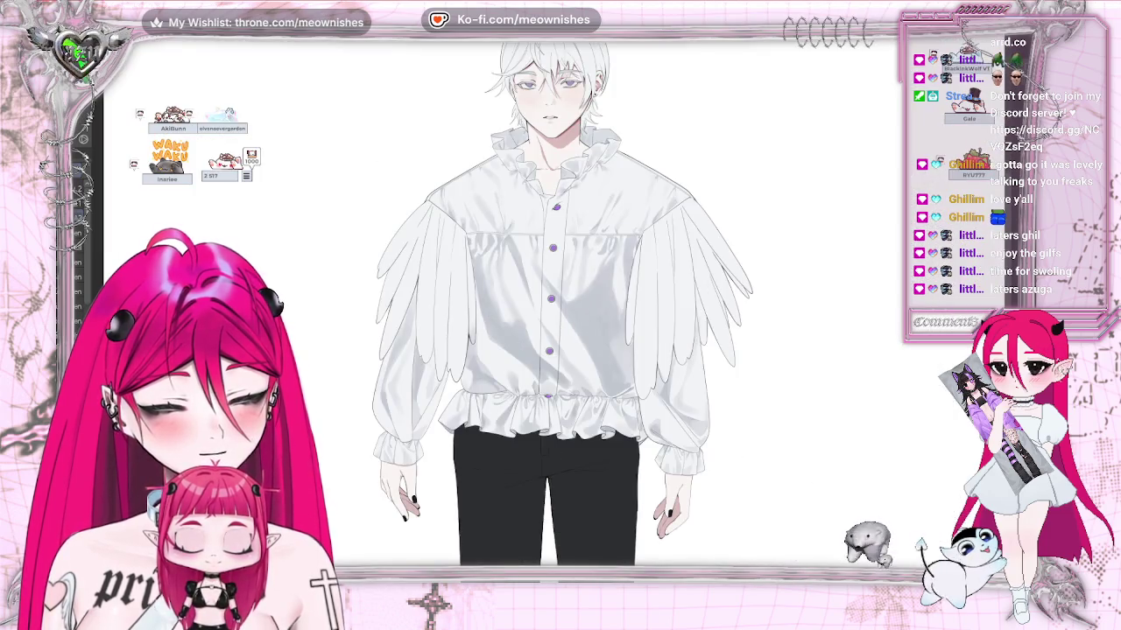
pyautogui.scroll(-5, 550, 310)
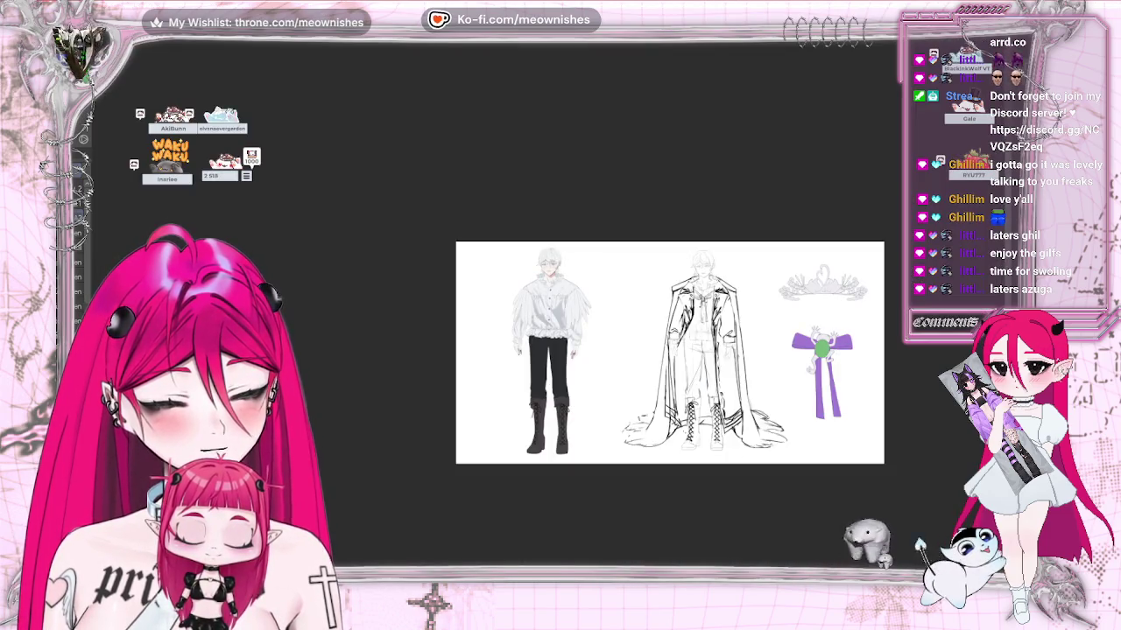
pyautogui.scroll(5, 550, 310)
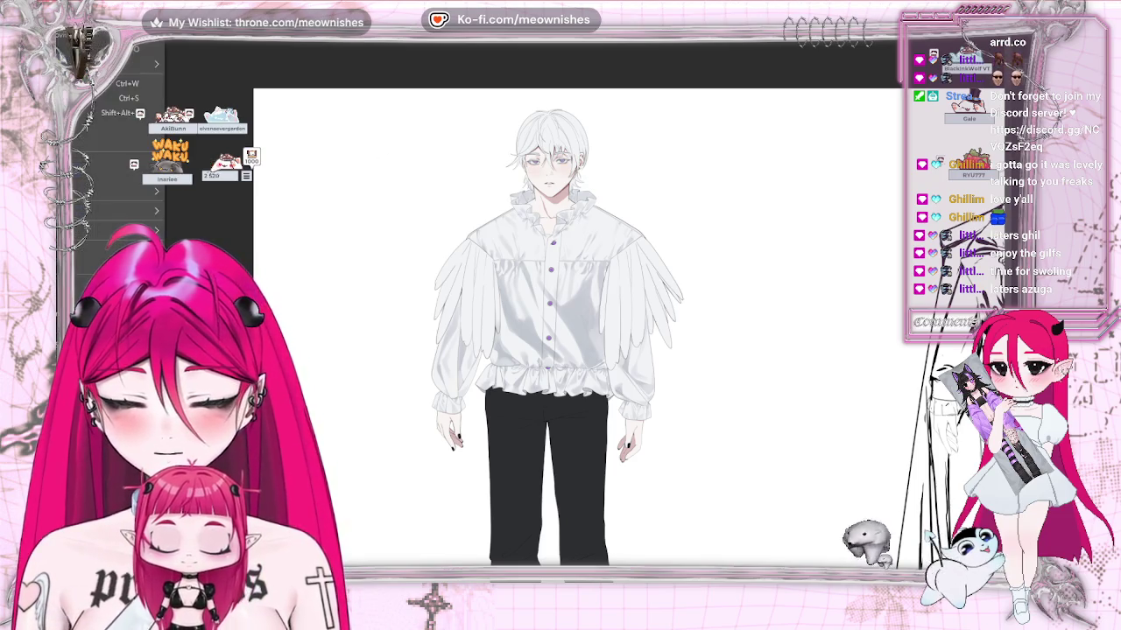